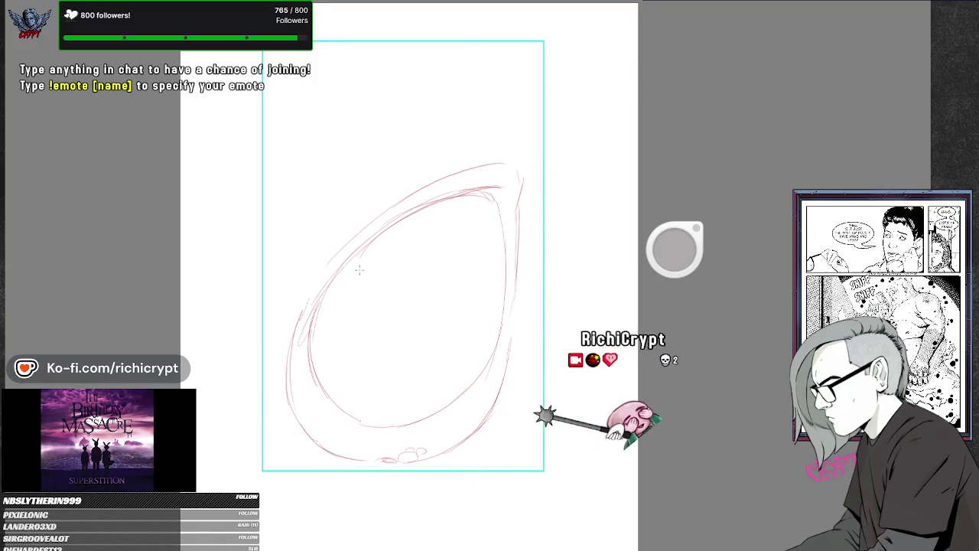
Sketch the row of upper teeth from the left to the right end of the mouth in red pencil.
left_click_drag(359, 269, 367, 276)
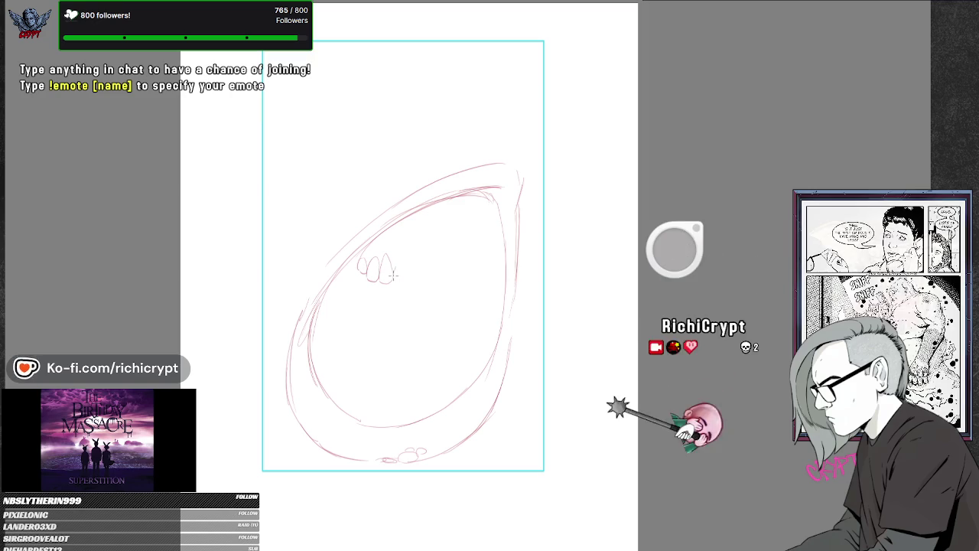
mouse_move(403, 280)
left_mouse_down()
mouse_move(393, 275)
mouse_move(417, 275)
left_mouse_up()
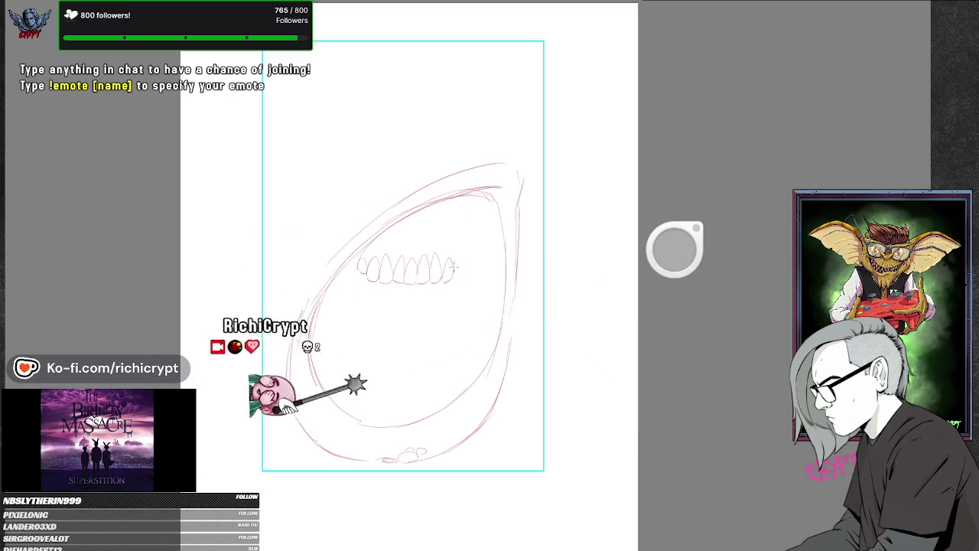
left_click_drag(464, 263, 487, 248)
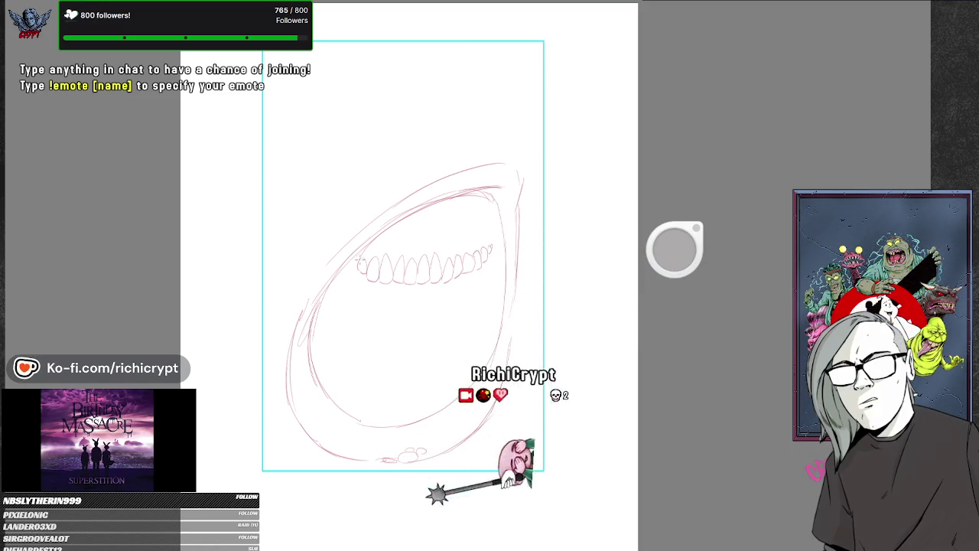
left_click_drag(491, 257, 499, 221)
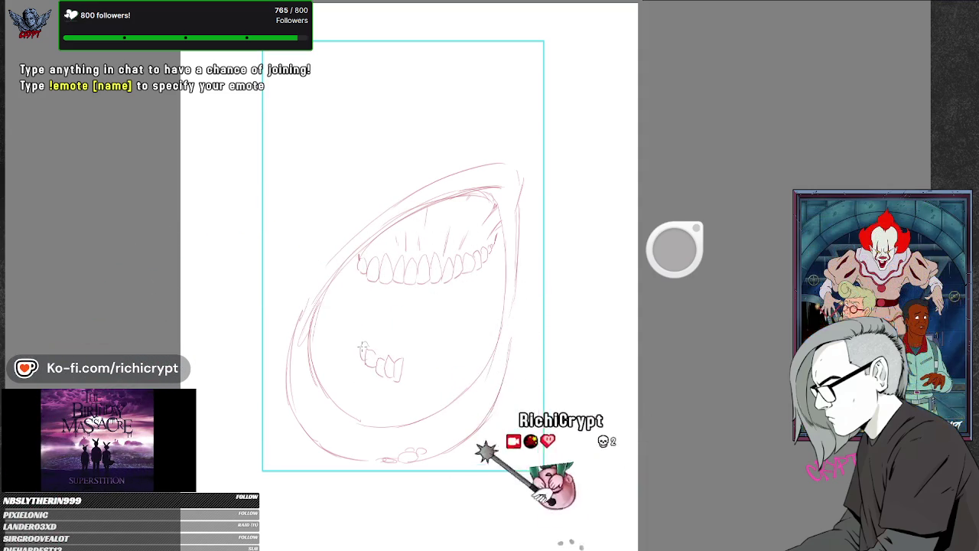
Close the first lower tooth into an oval and extend the lower teeth rightward.
left_click_drag(369, 314, 360, 314)
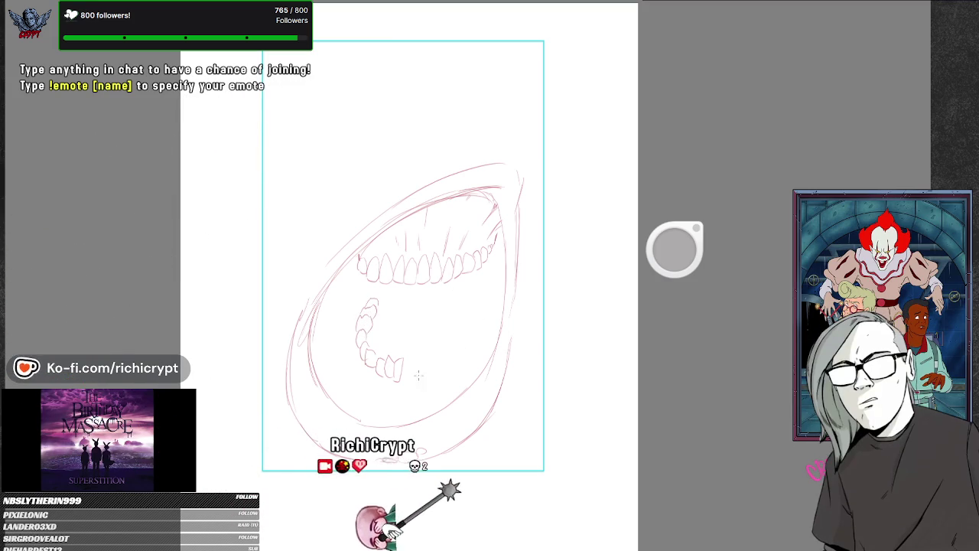
mouse_move(406, 360)
left_mouse_down()
mouse_move(404, 378)
mouse_move(425, 375)
left_mouse_up()
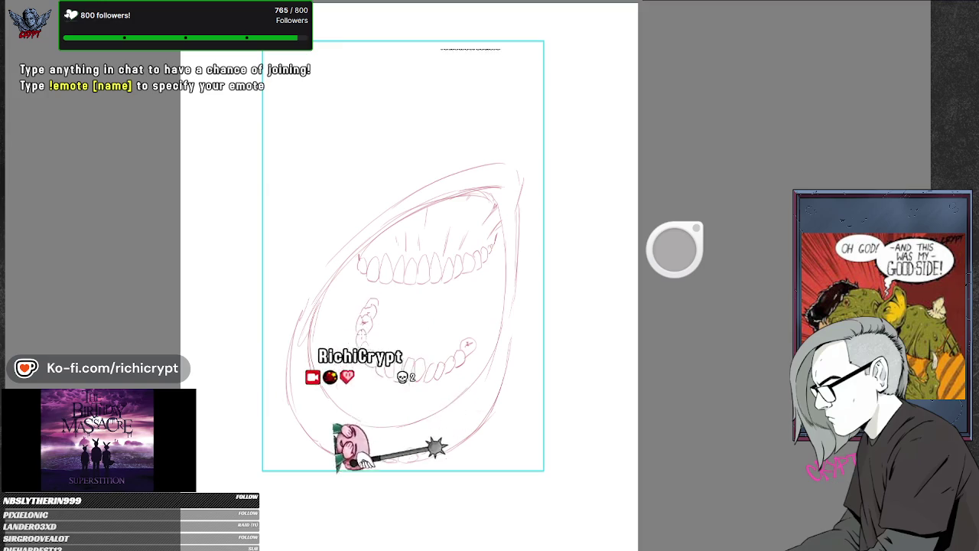
left_click_drag(468, 329, 475, 342)
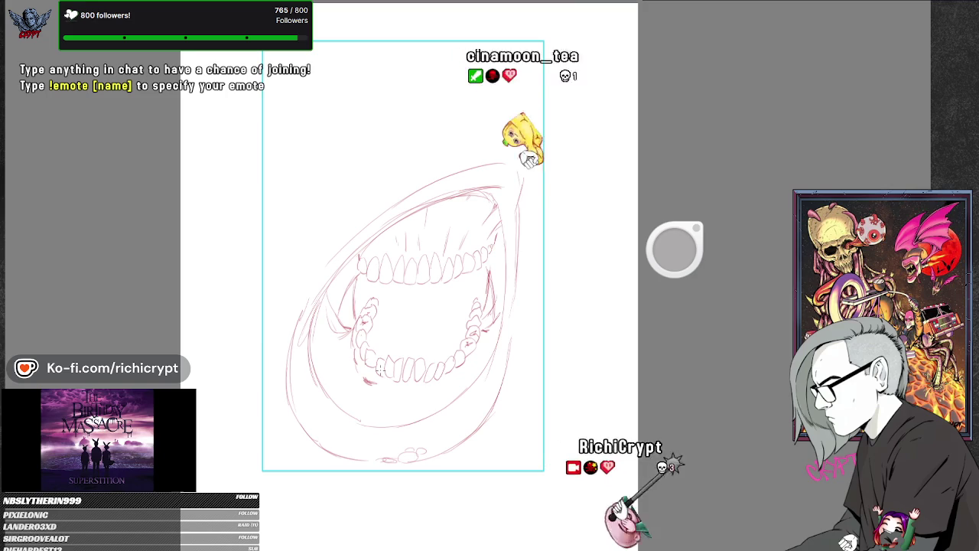
Add a small detail below the teeth and a vertical hatch line above the upper teeth.
left_click_drag(414, 395, 389, 395)
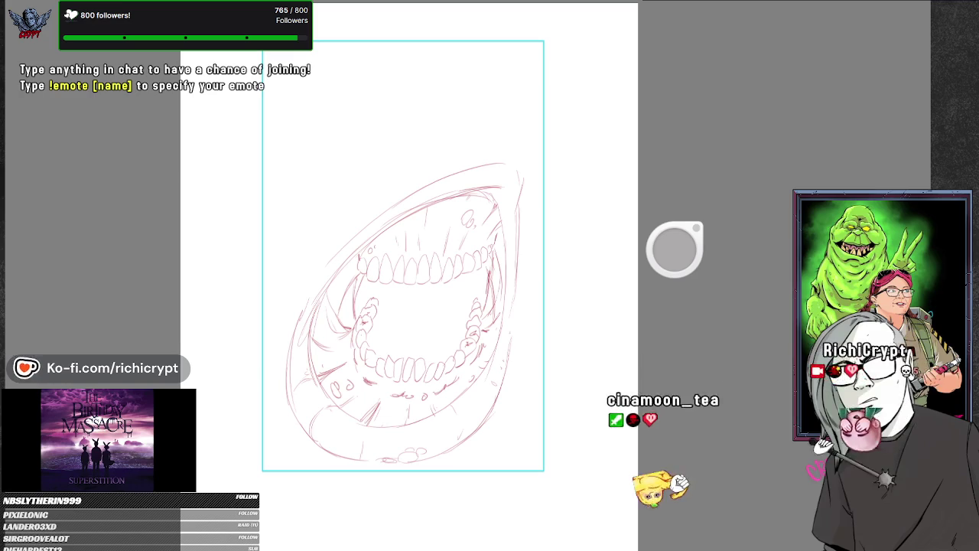
left_click_drag(351, 248, 353, 144)
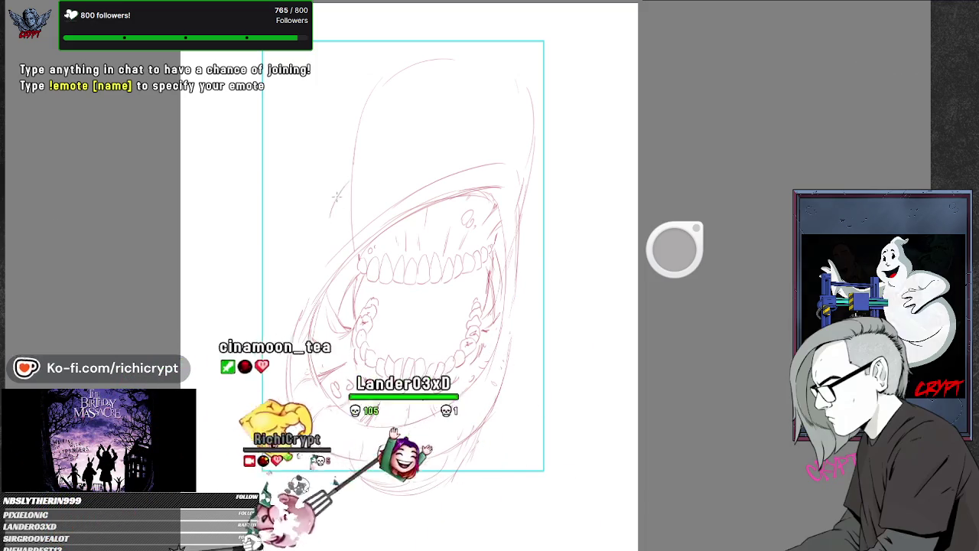
Sketch the head's curve above the mouth with the red pencil.
left_click_drag(396, 164, 346, 224)
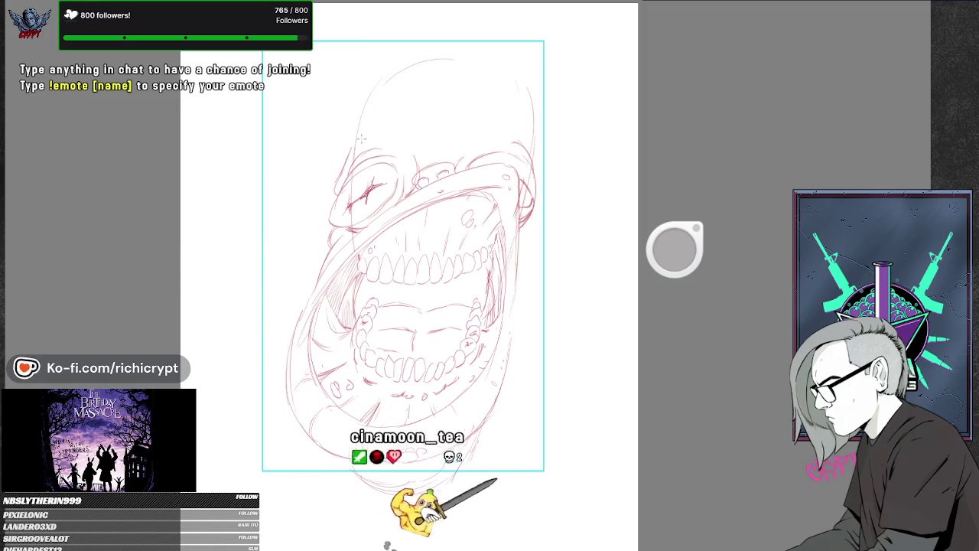
Add lumpy curves across the top and upper right of the head.
left_click_drag(396, 125, 425, 130)
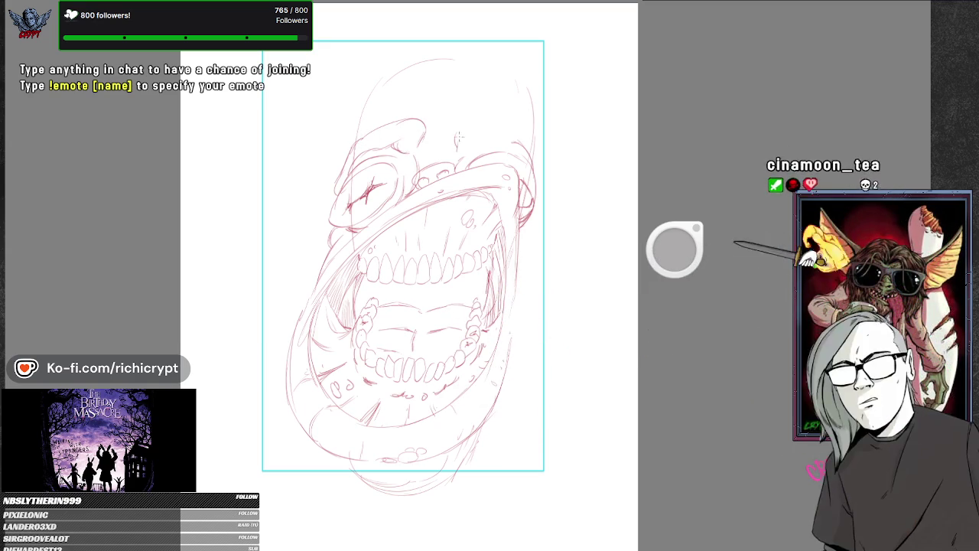
left_click_drag(457, 146, 493, 121)
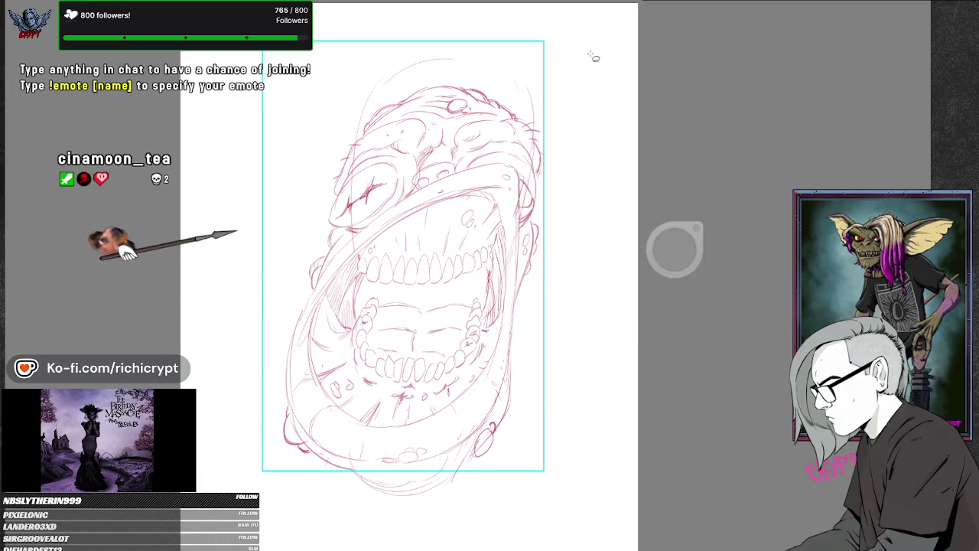
Free-transform the sketch wider past the frame sides and slightly shorter.
right_click(542, 251)
left_click_drag(582, 230, 556, 229)
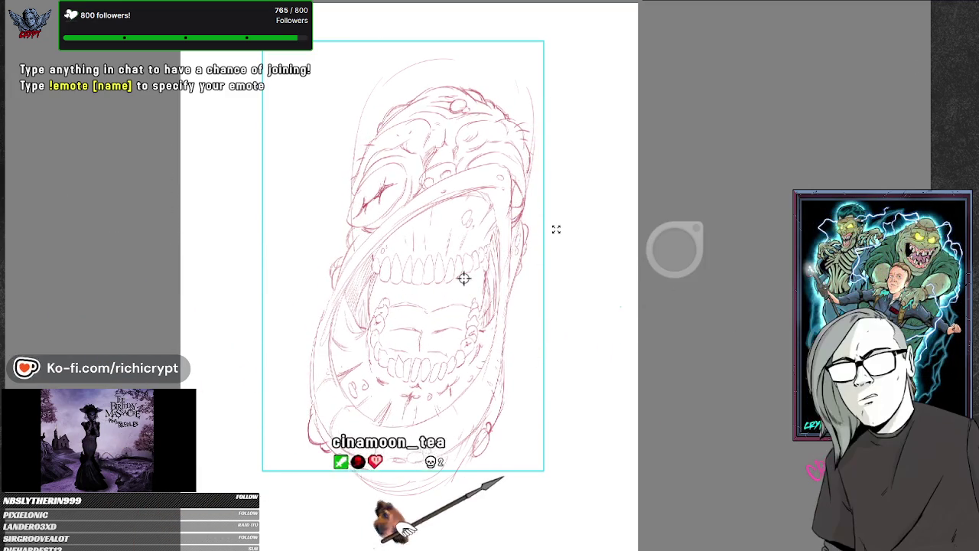
key("ctrl+z")
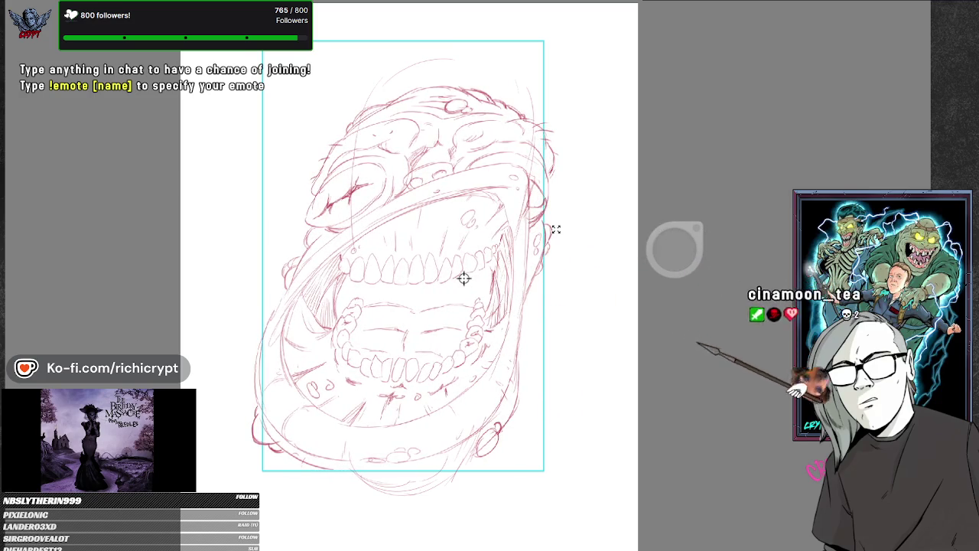
key("ctrl+z")
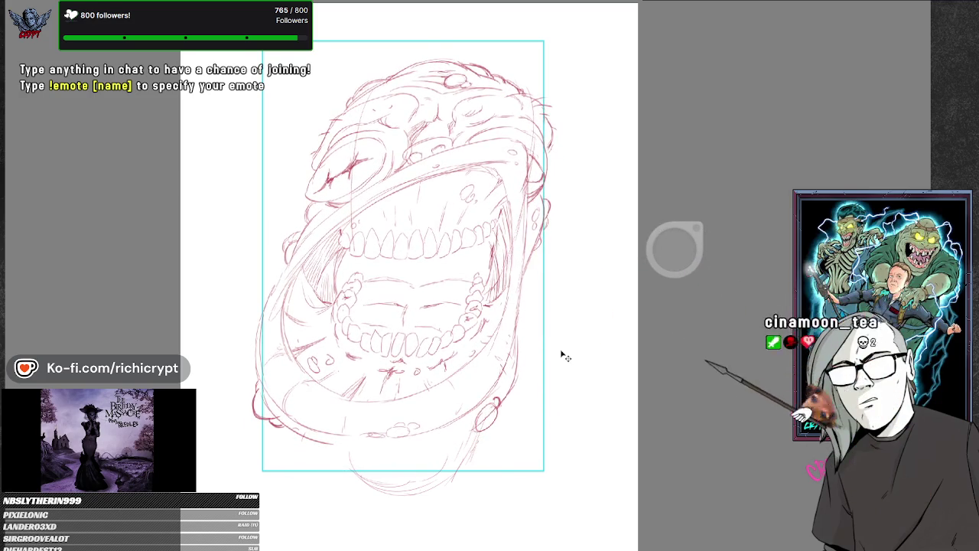
right_click(564, 301)
right_click(564, 324)
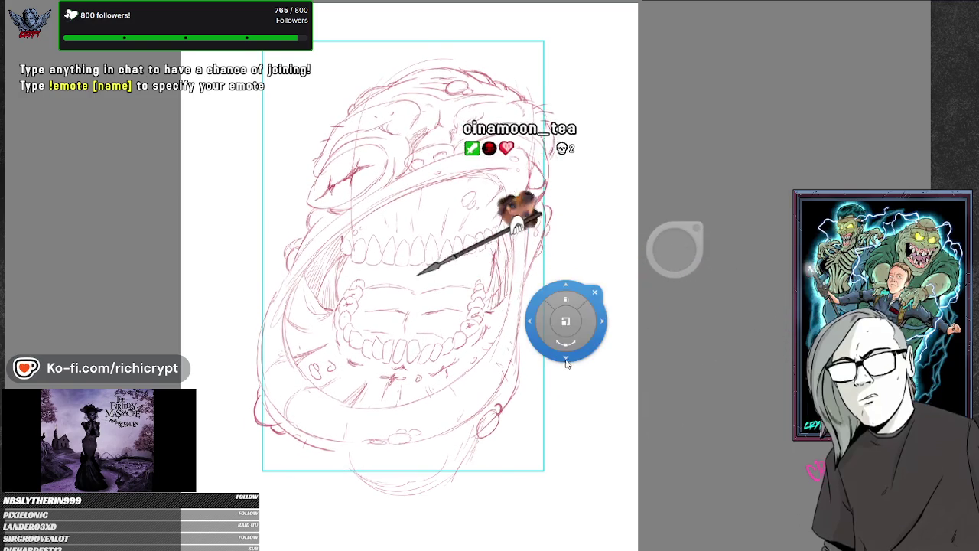
left_click(595, 292)
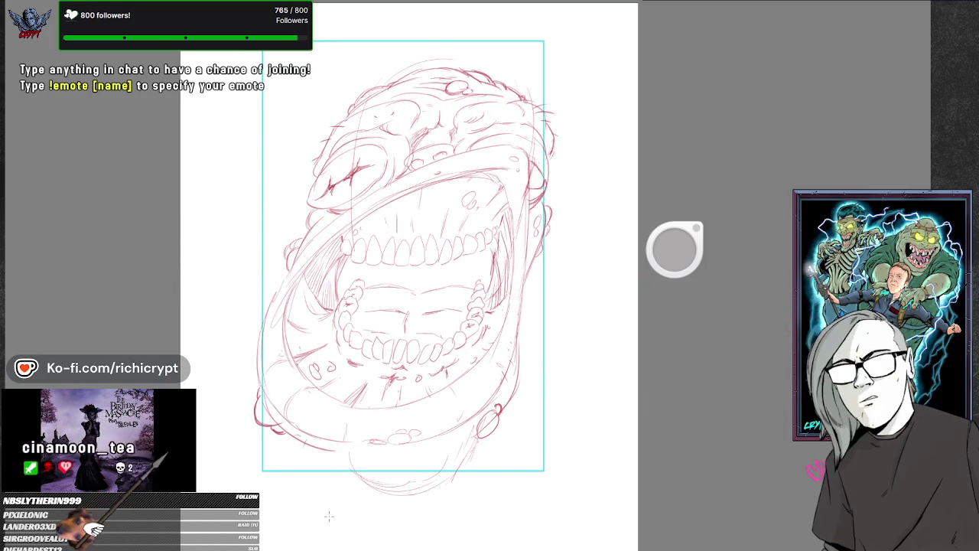
Sketch a bumpy curve along the bottom of the jaw and undo the stray long strokes.
left_click_drag(333, 464, 369, 465)
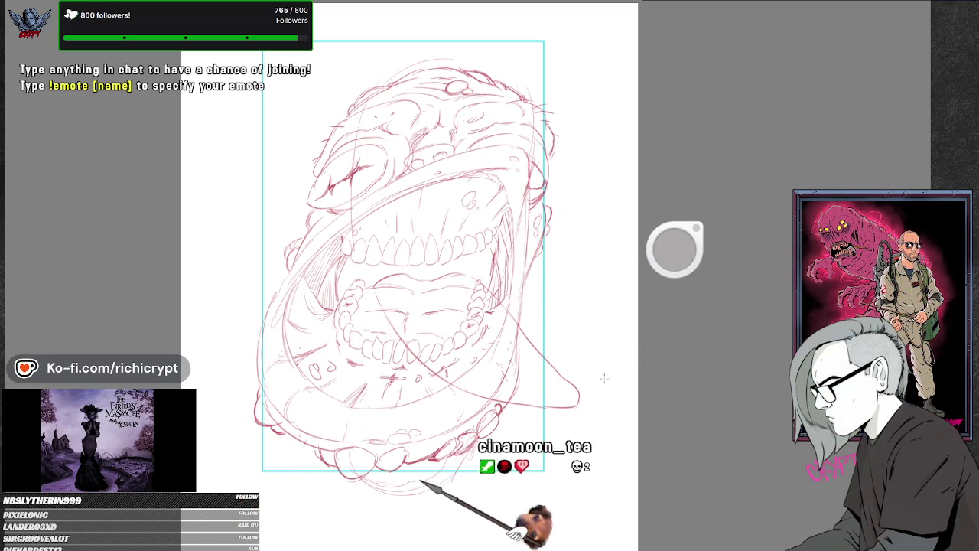
key("ctrl+z")
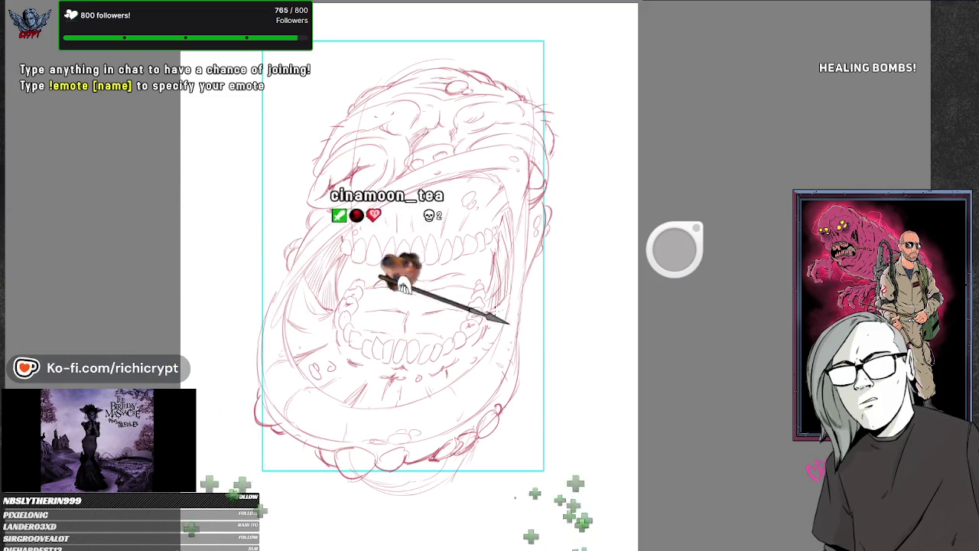
Sketch the long tongue lolling diagonally across the mouth and lower teeth.
left_click_drag(379, 274, 516, 457)
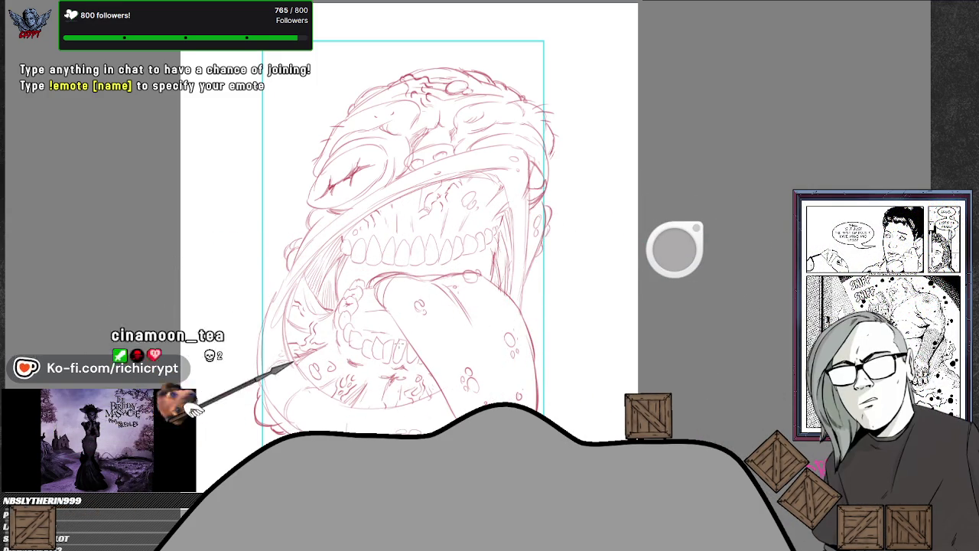
scroll(569, 273, "down", 3)
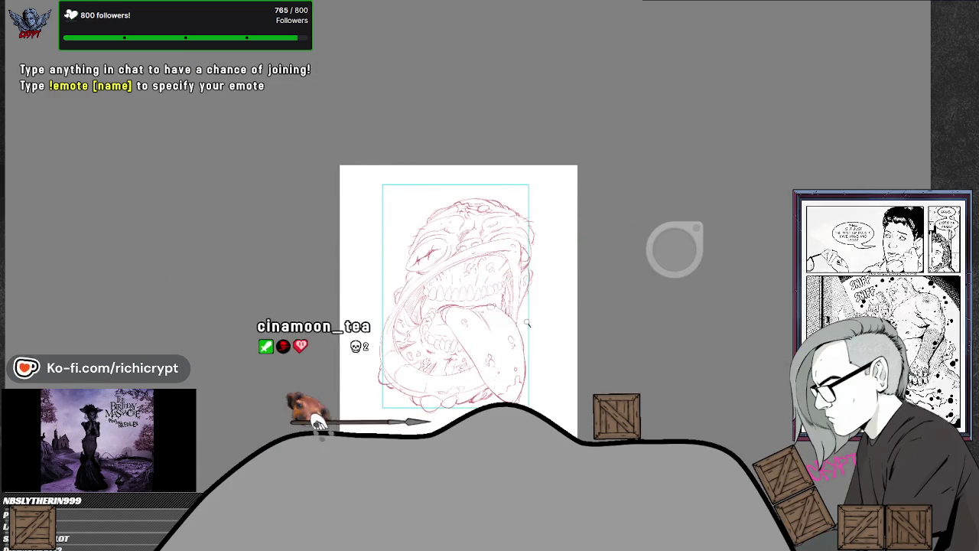
scroll(527, 323, "up", 5)
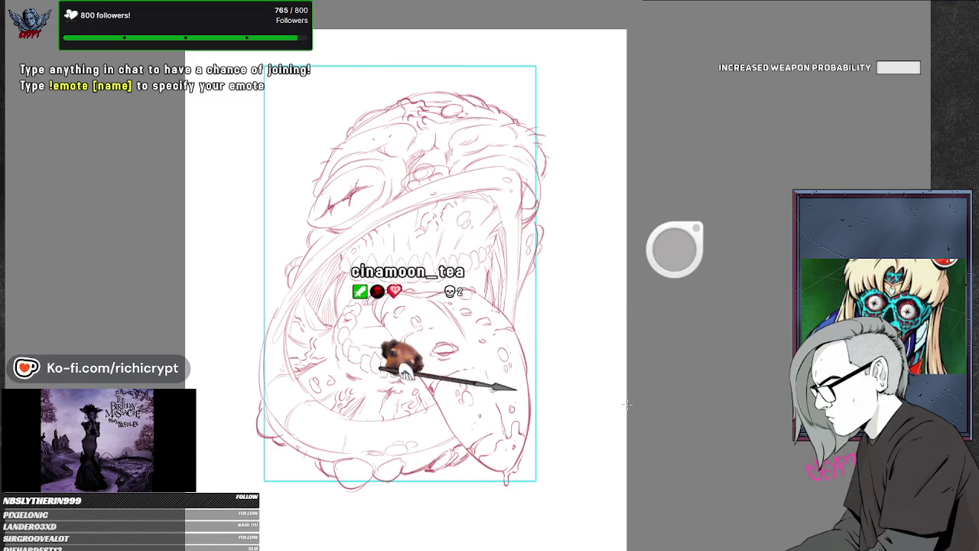
Zoom out to the whole page, then zoom in close on the tongue and teeth.
right_click(438, 380)
scroll(438, 380, "up", 5)
scroll(438, 380, "up", 2)
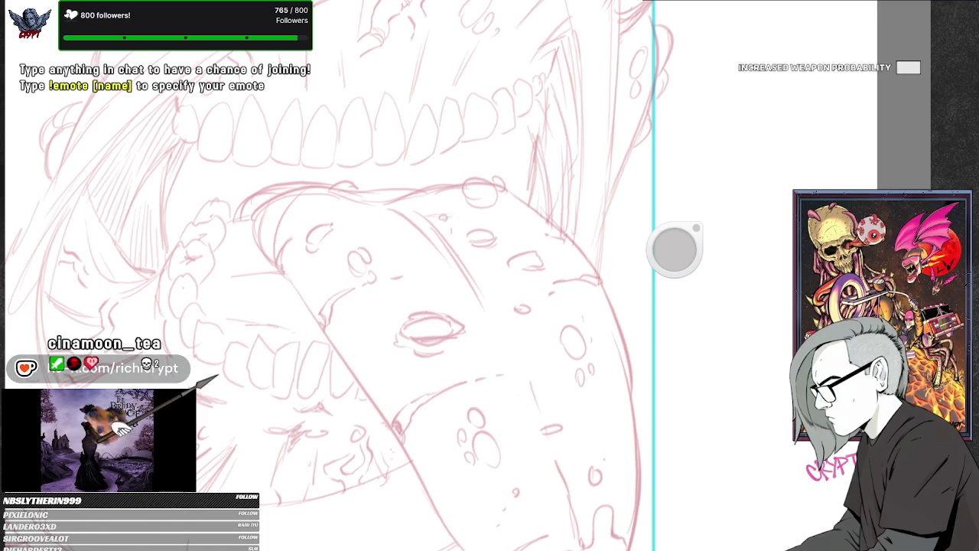
left_click_drag(459, 332, 467, 444)
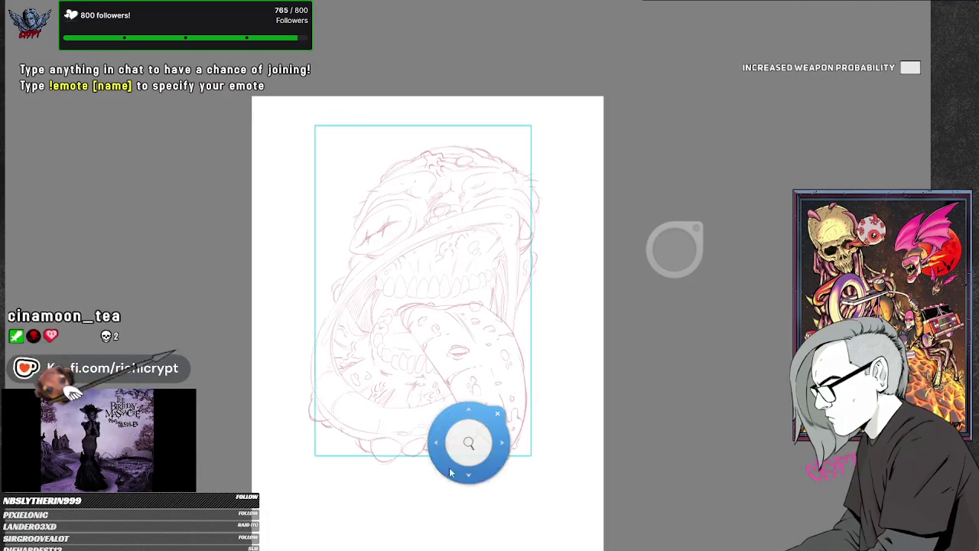
left_click_drag(494, 319, 486, 376)
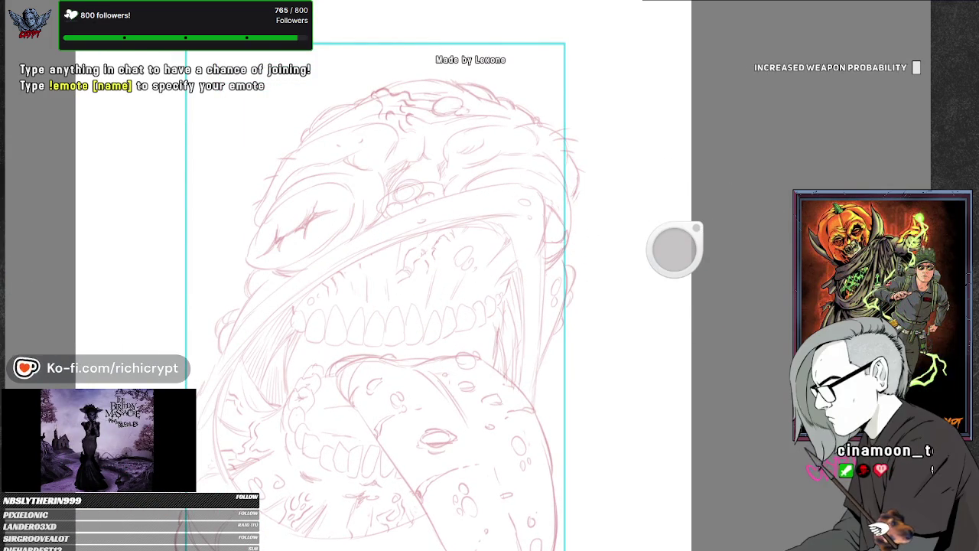
left_click_drag(459, 464, 492, 350)
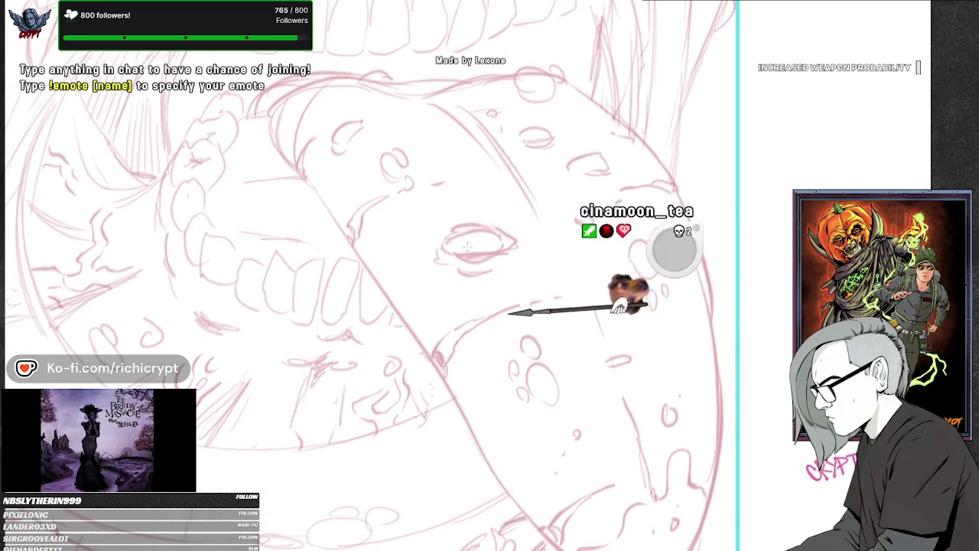
left_click_drag(469, 237, 482, 228)
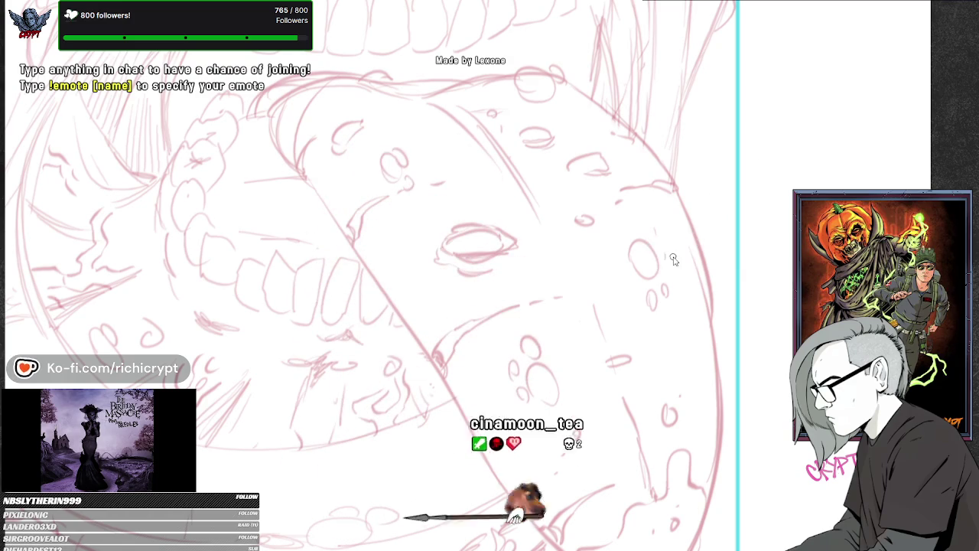
left_click(673, 260)
Ink the upper and lower lids of the tongue's slit eye in black.
mouse_move(444, 246)
left_mouse_down()
mouse_move(502, 228)
mouse_move(449, 252)
left_mouse_up()
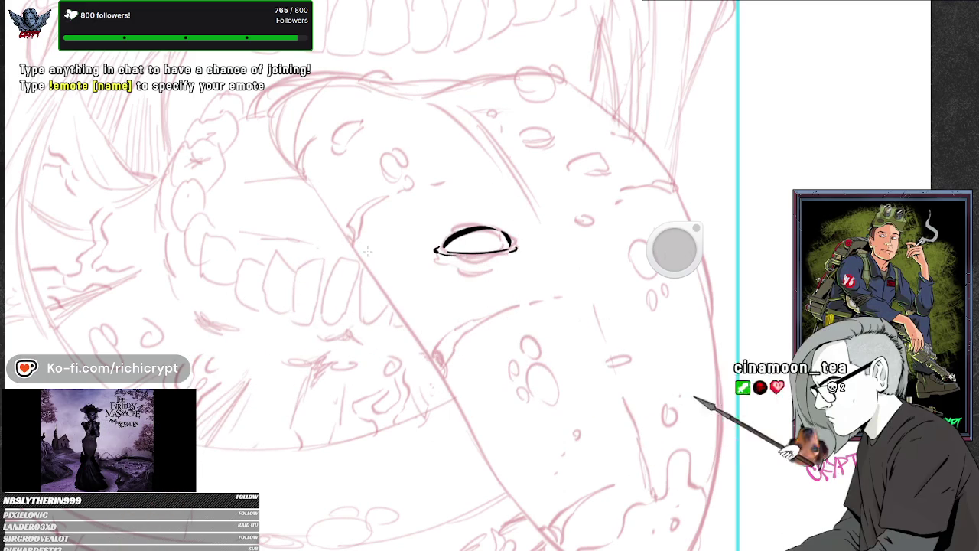
mouse_move(543, 349)
left_mouse_down()
mouse_move(535, 342)
mouse_move(560, 403)
mouse_move(536, 367)
left_mouse_up()
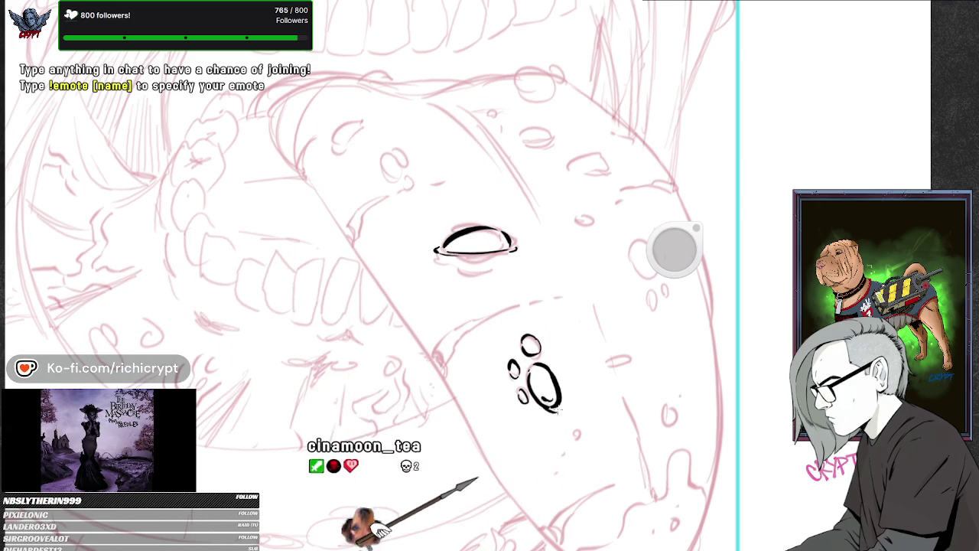
left_click(674, 248)
left_click_drag(611, 289, 477, 415)
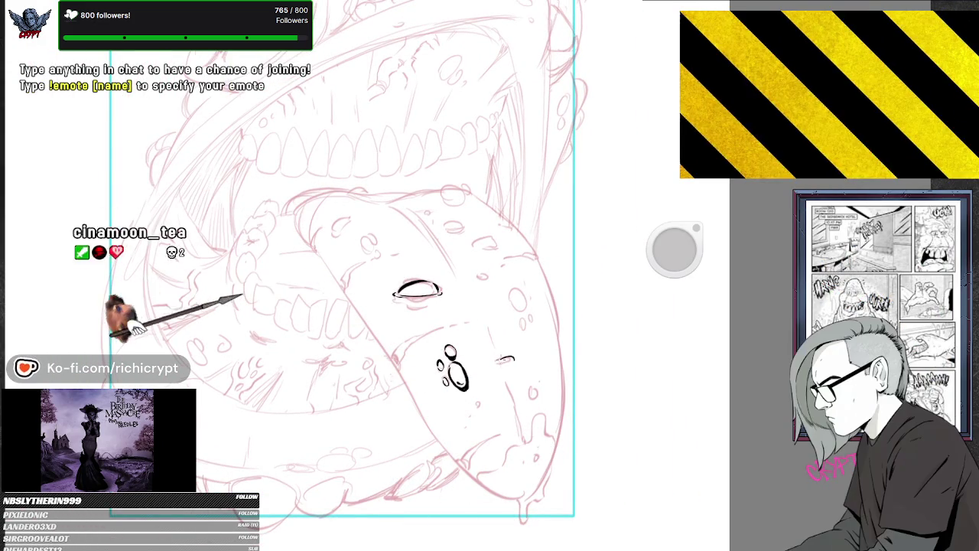
Ink three small bubble ovals across the tongue in black.
left_click_drag(501, 359, 532, 393)
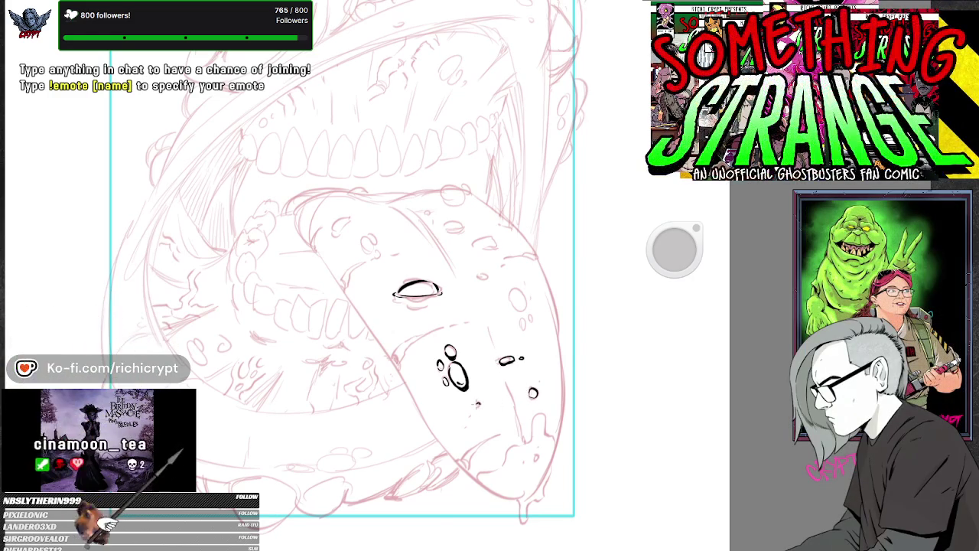
left_click_drag(518, 293, 523, 328)
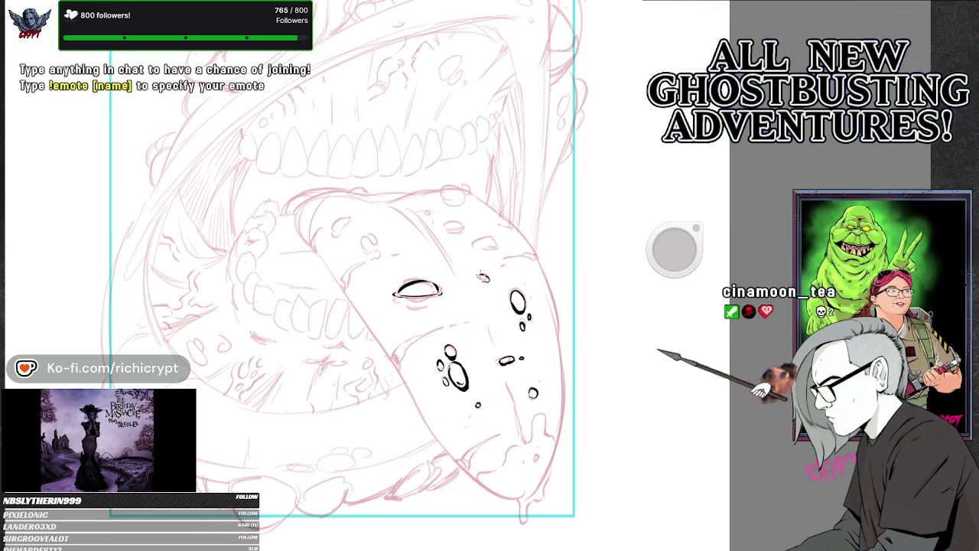
left_click_drag(478, 278, 501, 280)
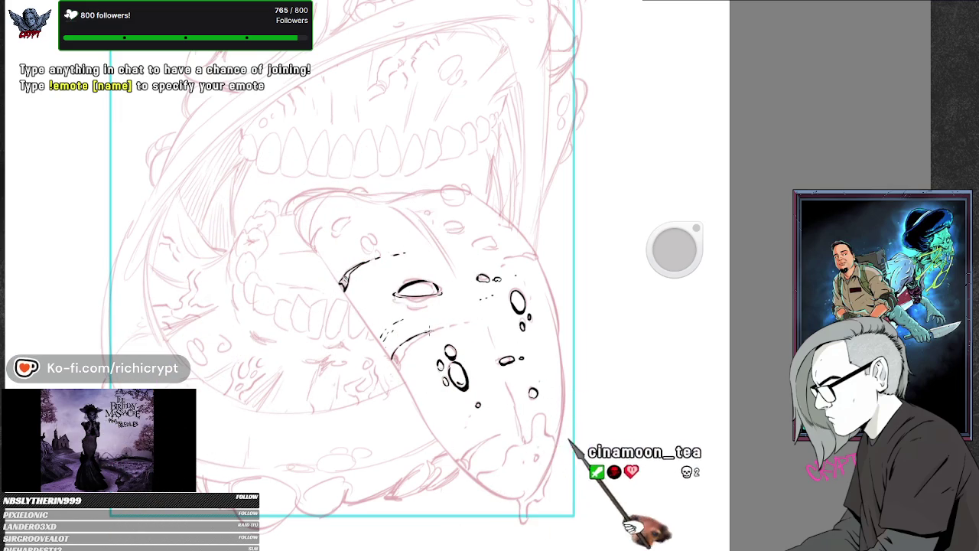
Ink a tongue crease, the outer contour, and the looping drip with a dot at the tip.
left_click_drag(428, 330, 467, 325)
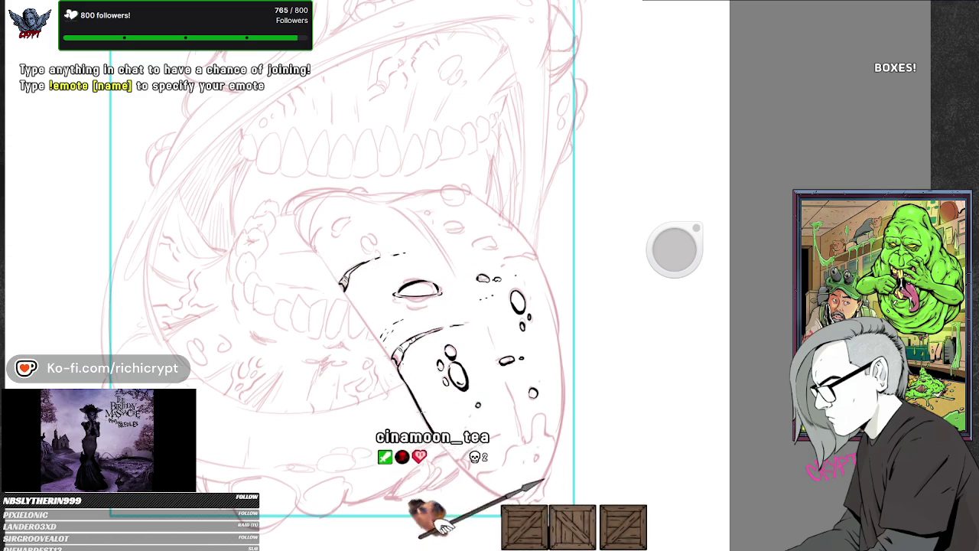
left_click_drag(400, 367, 458, 459)
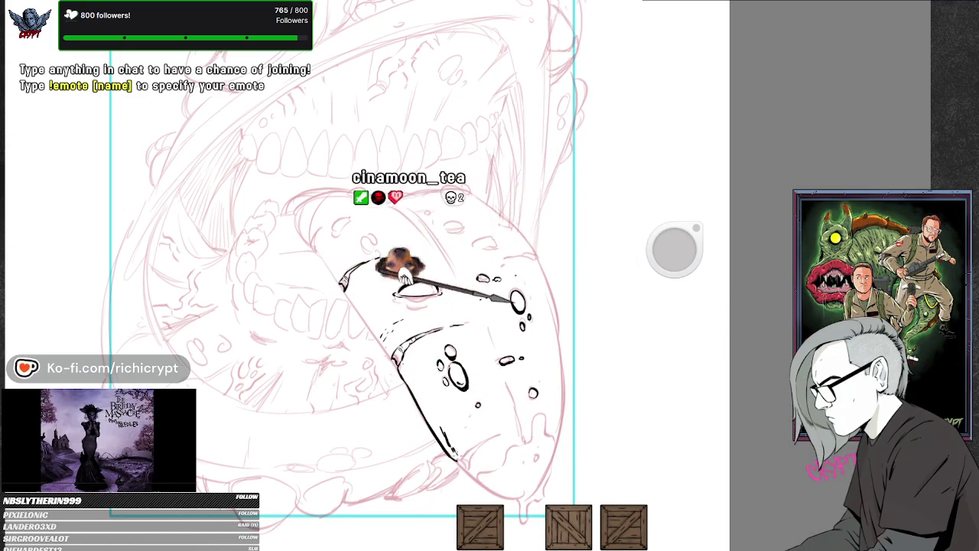
left_click_drag(527, 421, 509, 324)
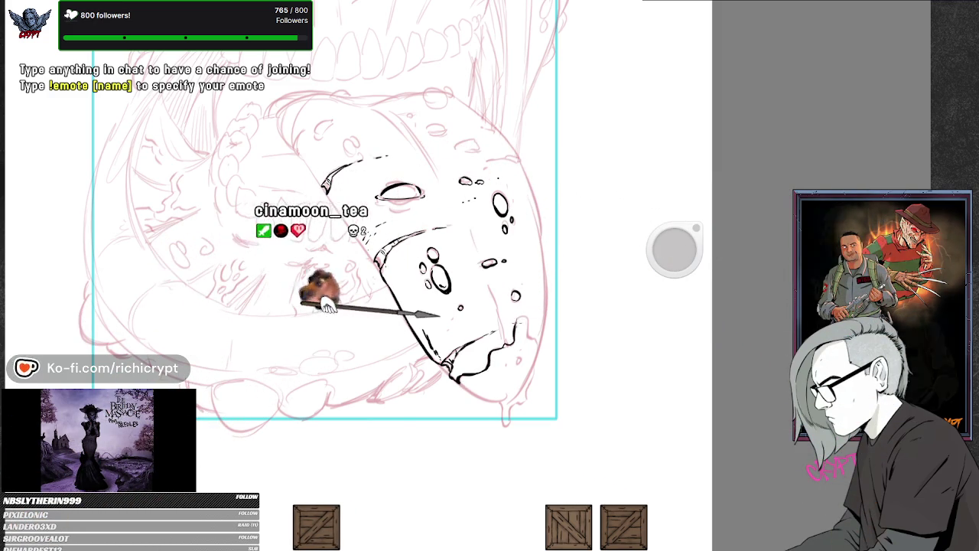
left_click_drag(514, 341, 529, 339)
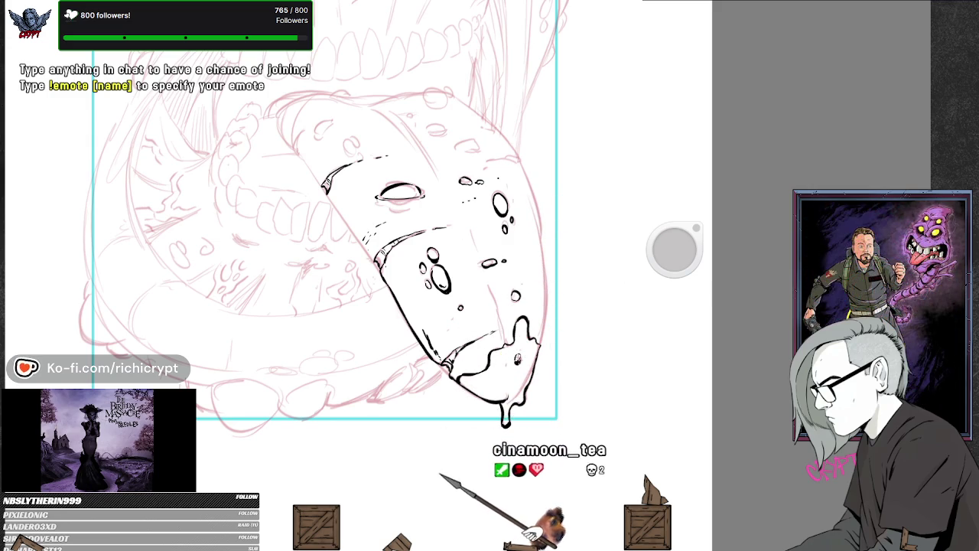
left_click(489, 380)
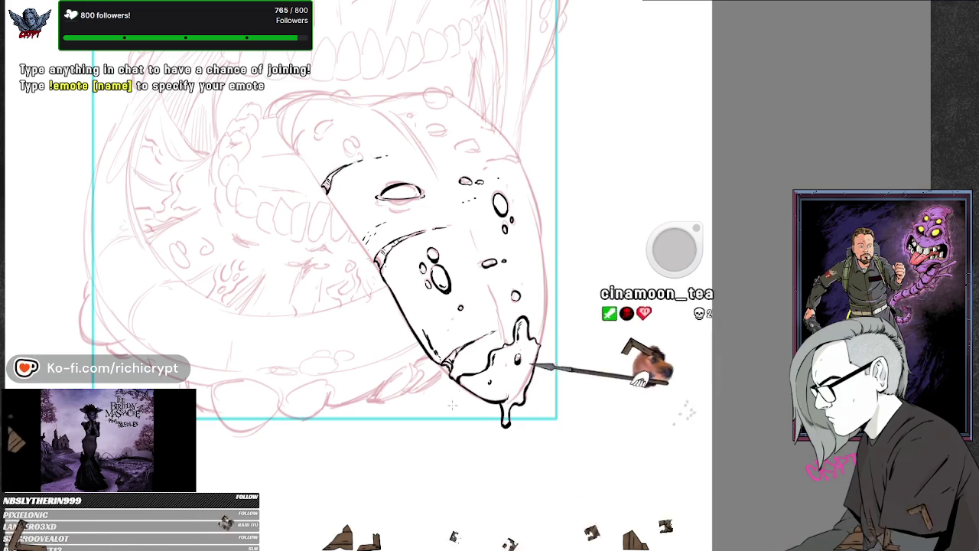
Ink a fold line, the curled edge and a small bubble at the tongue's upper end.
left_click(590, 373)
left_click_drag(590, 373, 577, 474)
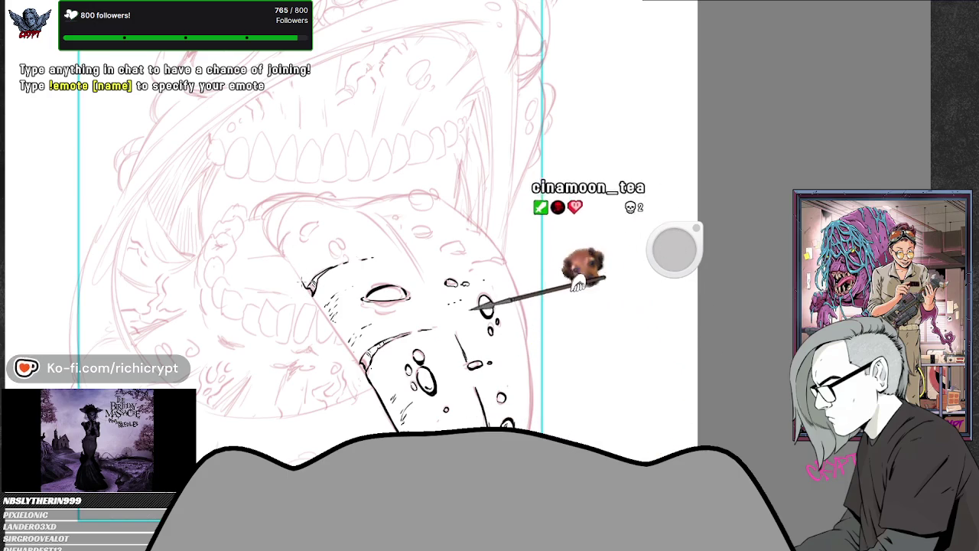
left_click_drag(283, 246, 310, 291)
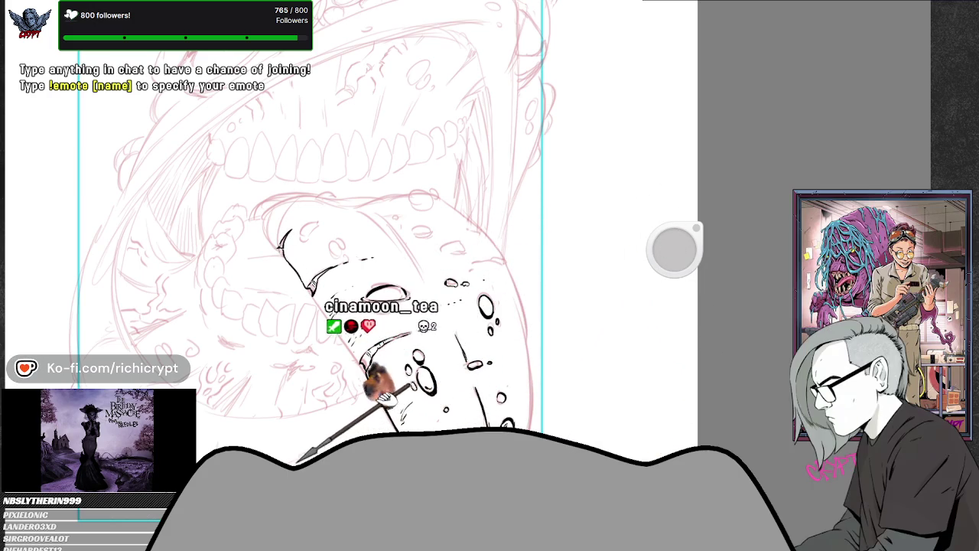
mouse_move(257, 220)
left_mouse_down()
mouse_move(282, 246)
mouse_move(253, 213)
mouse_move(295, 194)
mouse_move(333, 198)
left_mouse_up()
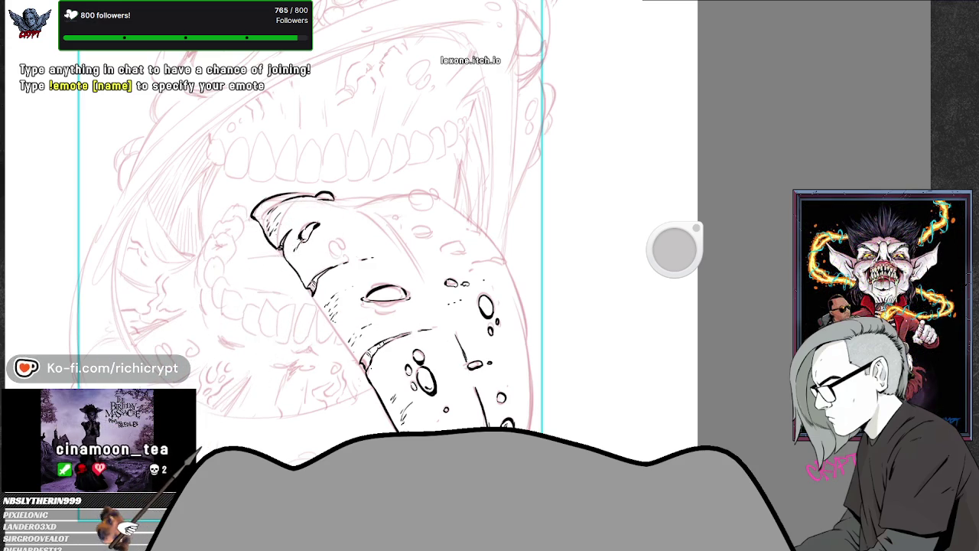
left_click_drag(339, 243, 331, 244)
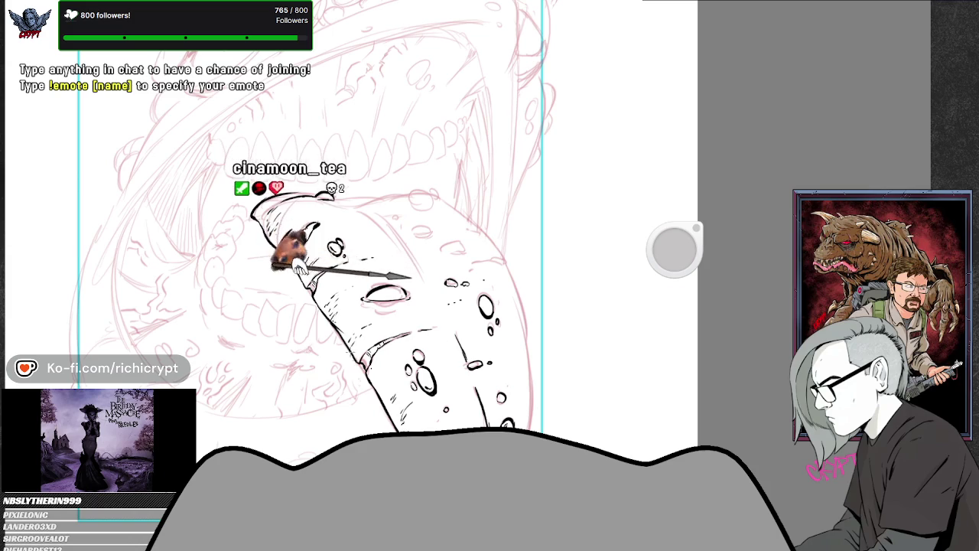
scroll(482, 283, "down", 5)
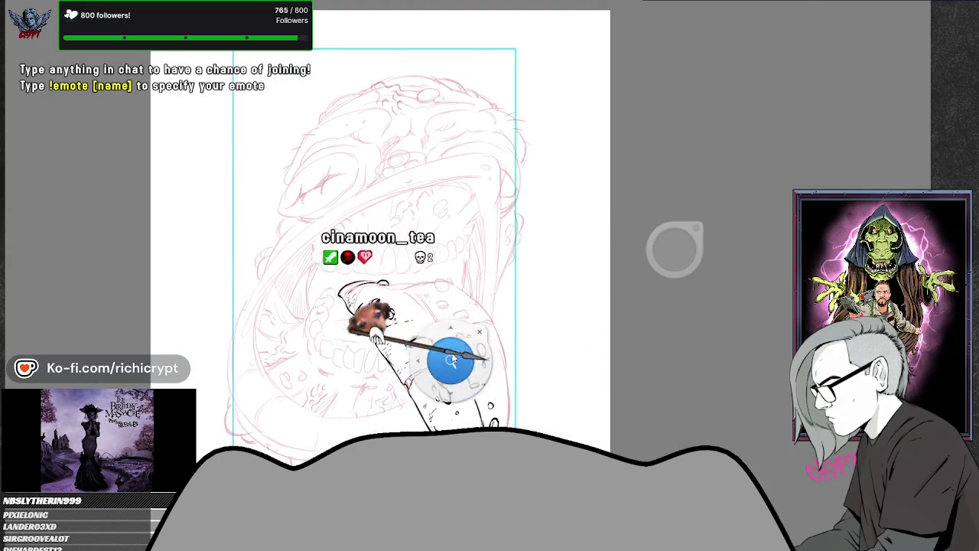
scroll(449, 354, "up", 5)
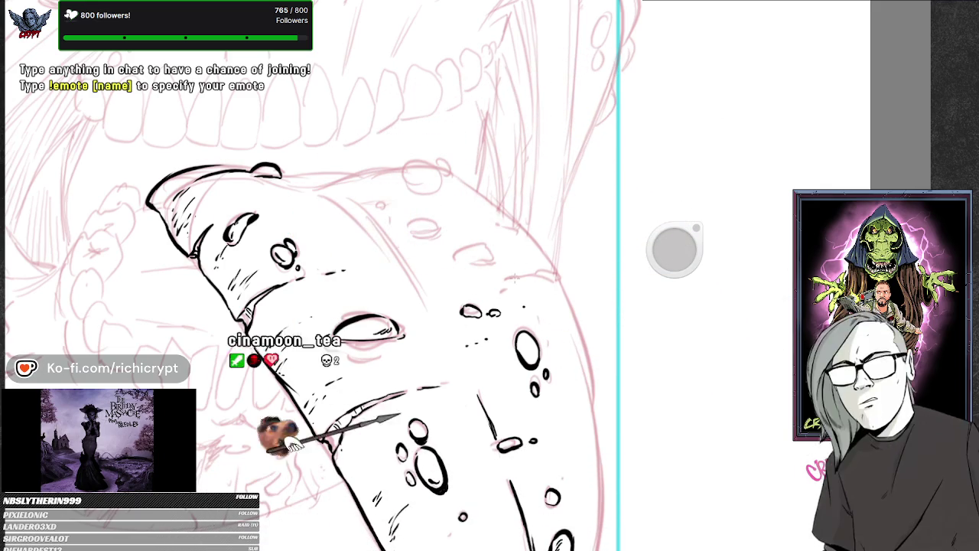
Ink the tongue's right-hand edge, a small hatch mark beside it, and the tongue's top outline.
left_click_drag(558, 273, 505, 278)
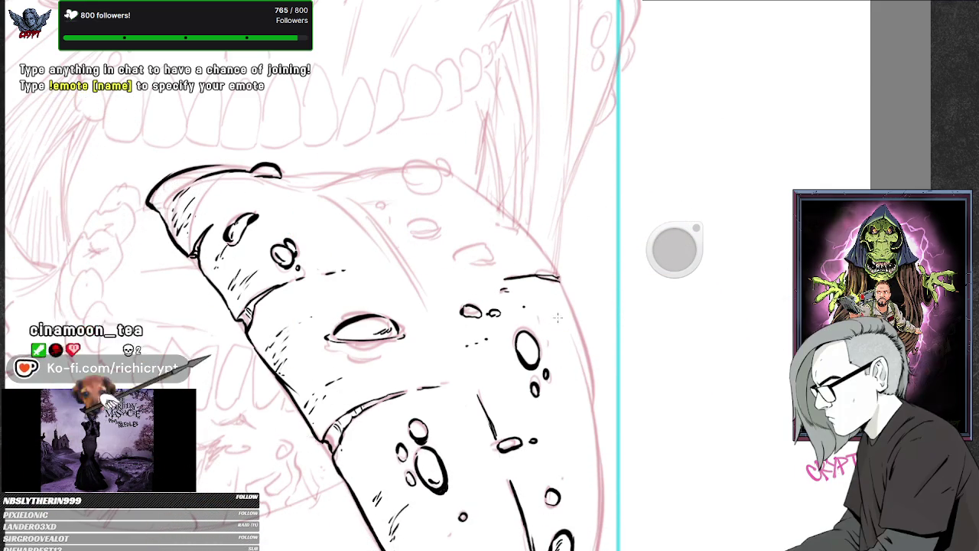
left_click_drag(631, 541, 582, 455)
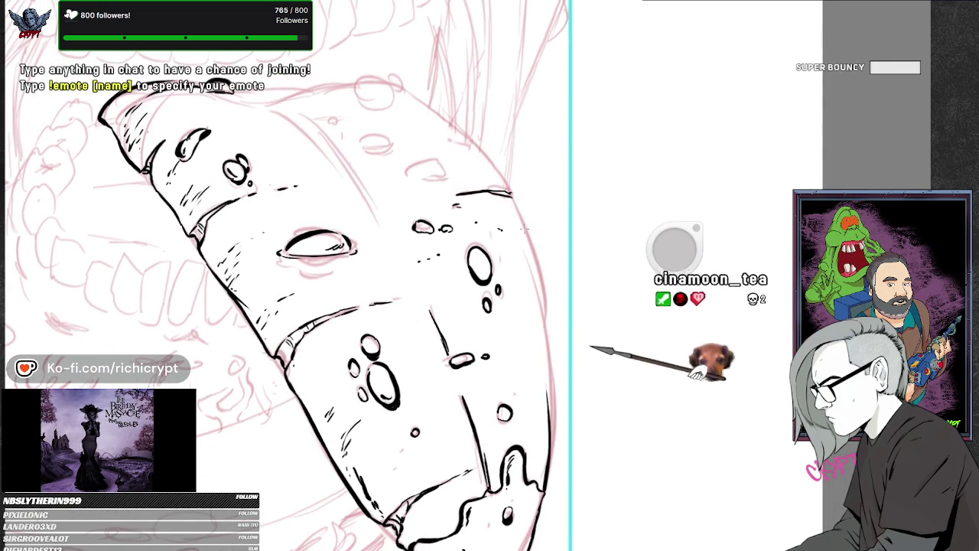
mouse_move(513, 197)
left_mouse_down()
mouse_move(546, 310)
mouse_move(523, 317)
left_mouse_up()
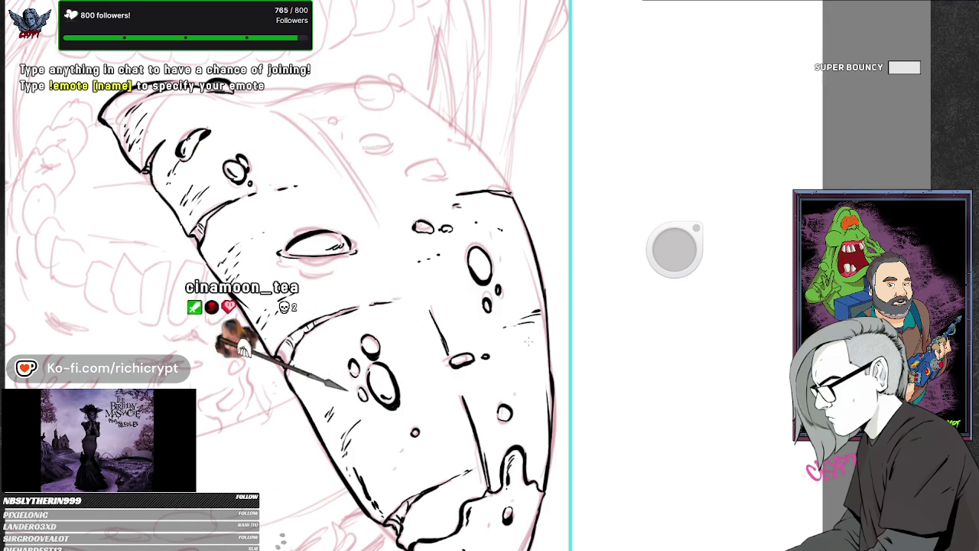
left_click_drag(539, 369, 526, 375)
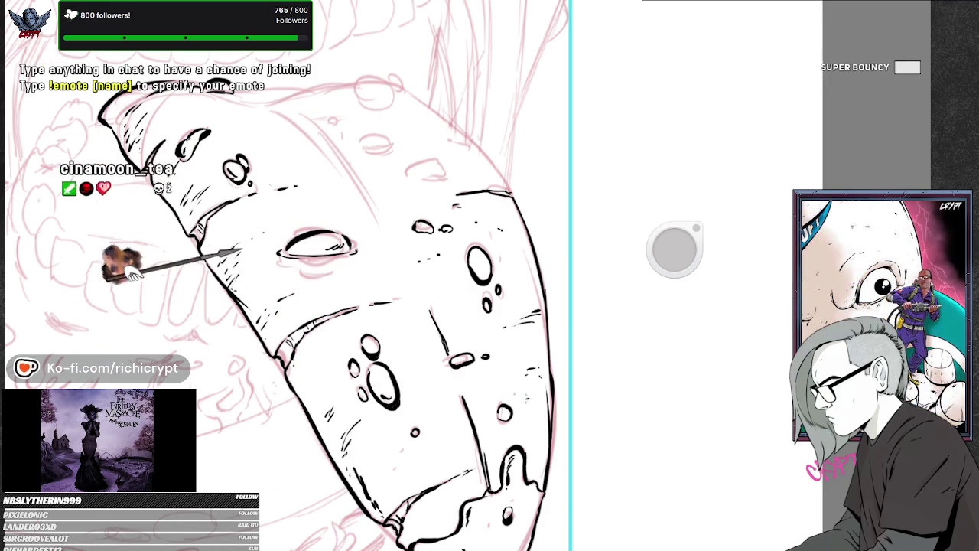
left_click_drag(306, 276, 243, 403)
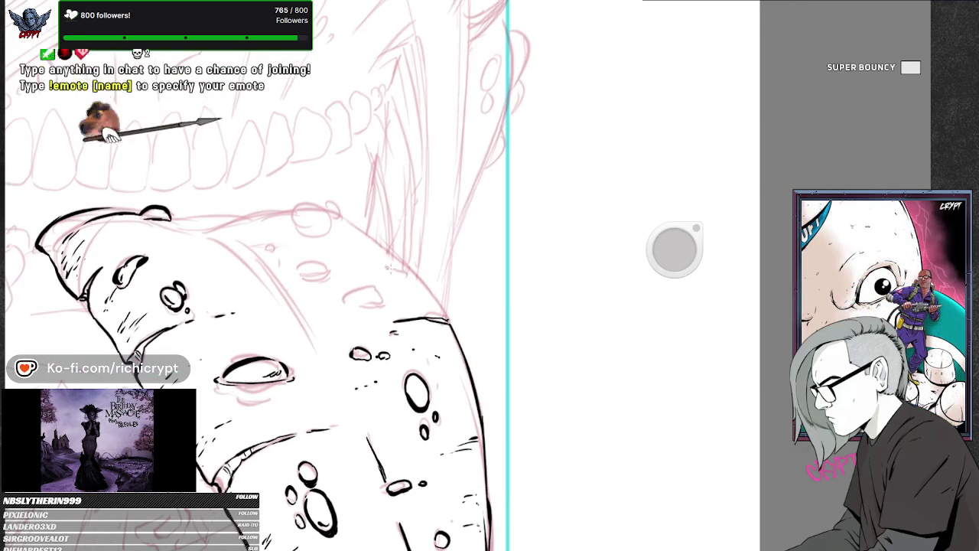
left_click_drag(344, 222, 432, 293)
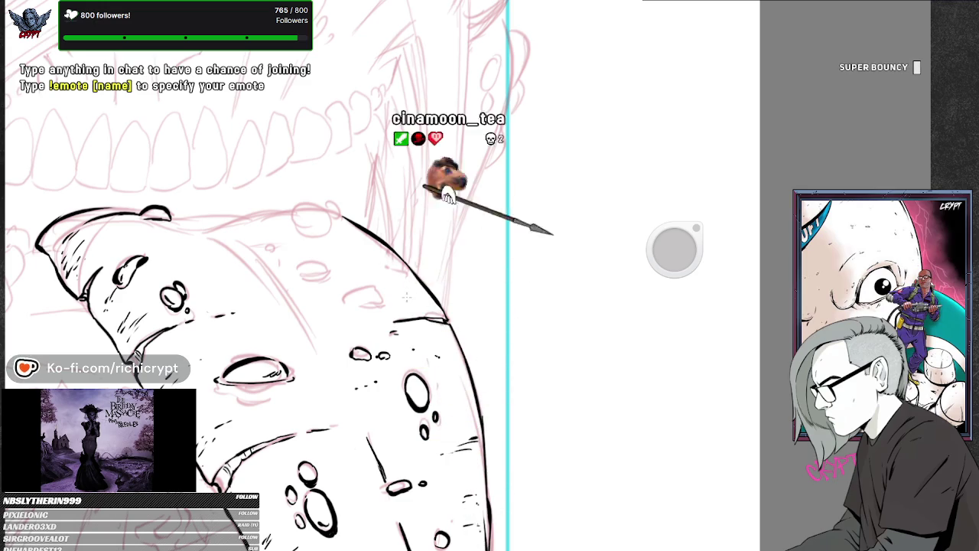
Extend the tongue's top outline with an arc joined to the bubble, and close the oval's lower edge.
left_click_drag(382, 329, 525, 339)
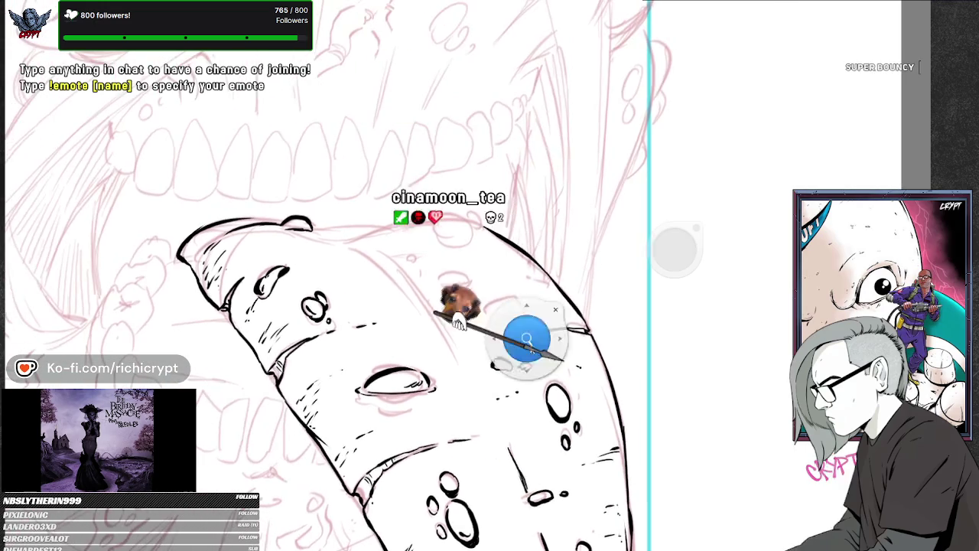
mouse_move(316, 227)
left_mouse_down()
mouse_move(358, 243)
mouse_move(437, 320)
left_mouse_up()
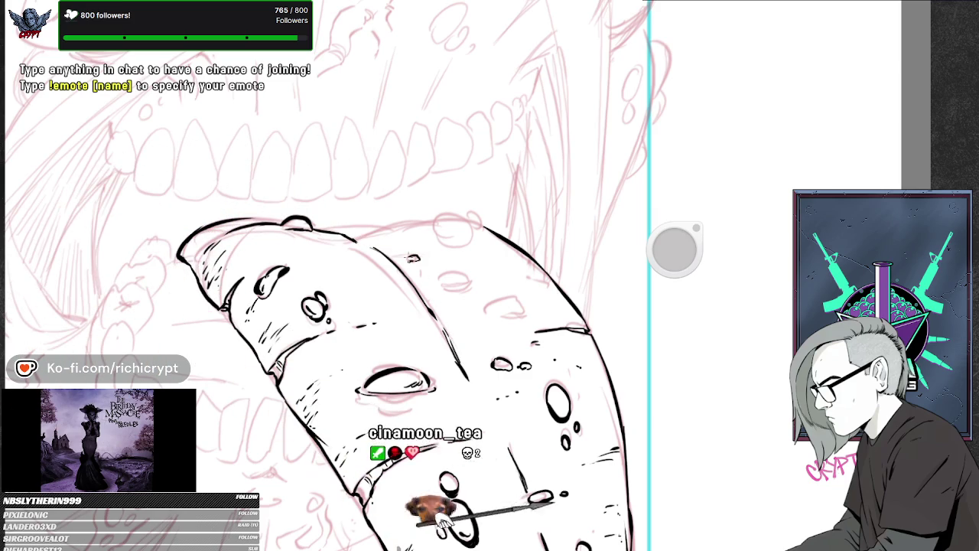
left_click_drag(434, 226, 475, 229)
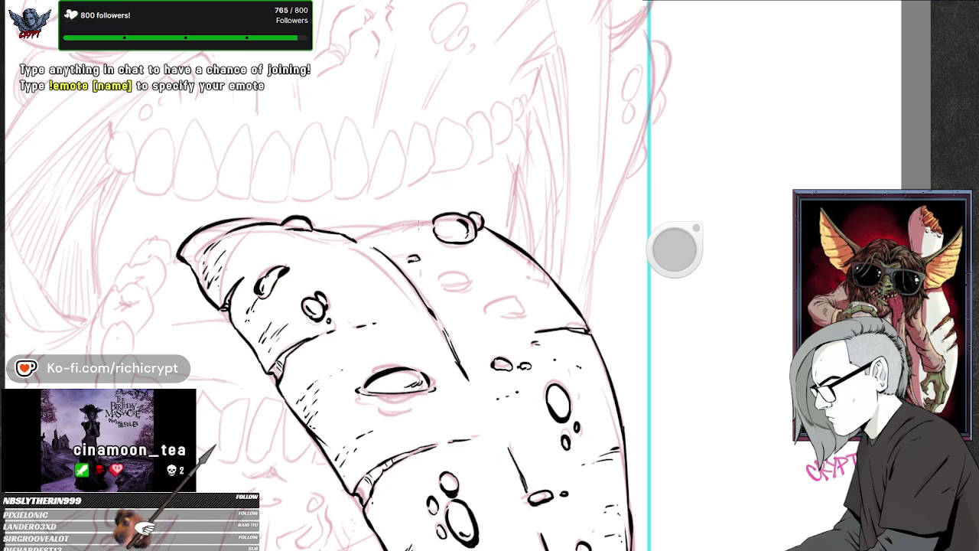
left_click_drag(352, 236, 428, 221)
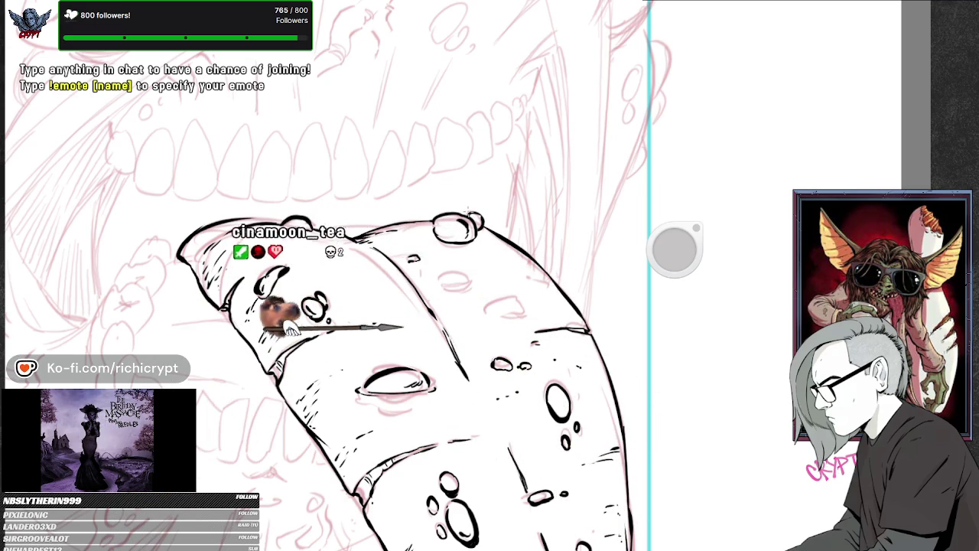
left_click_drag(483, 310, 528, 311)
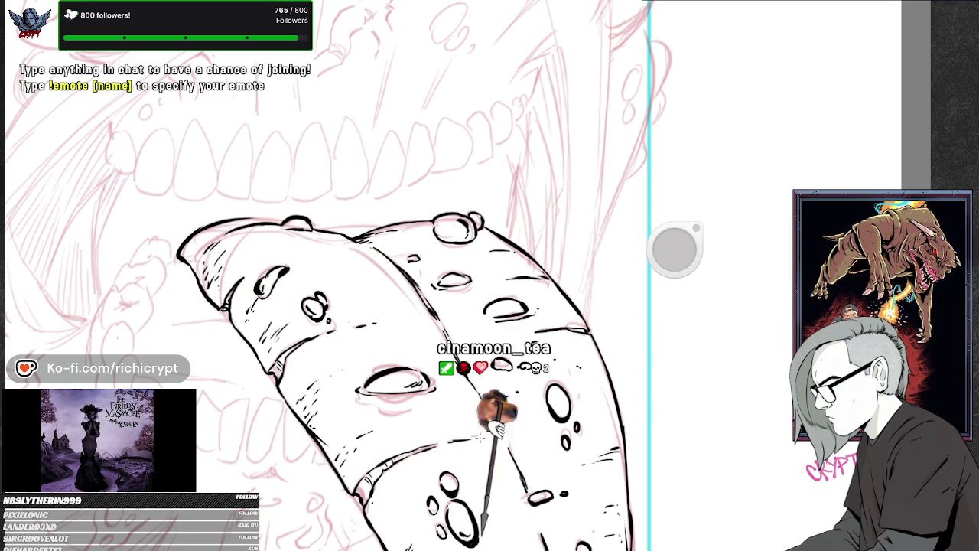
key("ctrl+0")
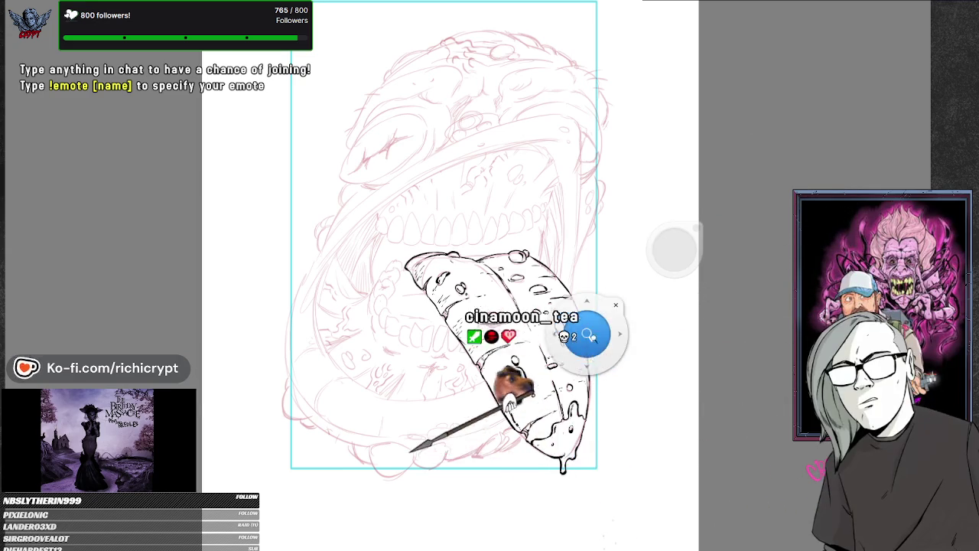
Sweep one long black stroke along the mouth's upper edge and right corner above the tongue.
scroll(579, 339, "up", 5)
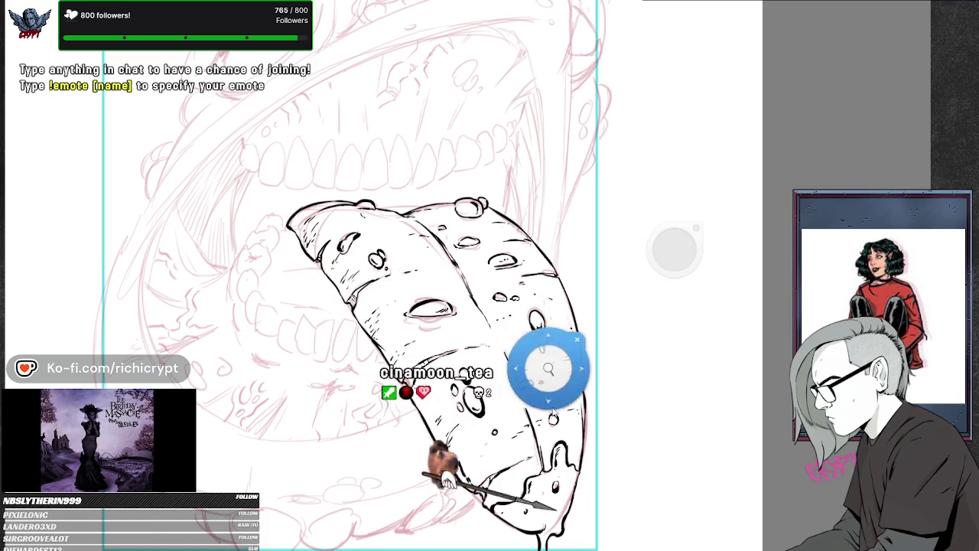
scroll(543, 365, "up", 1)
scroll(551, 367, "down", 2)
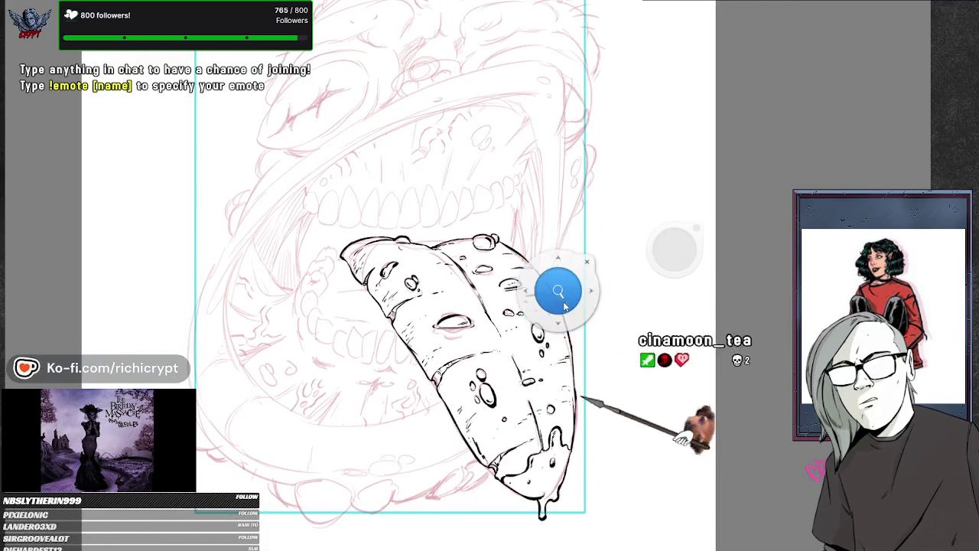
scroll(568, 352, "down", 2)
left_click_drag(568, 352, 564, 357)
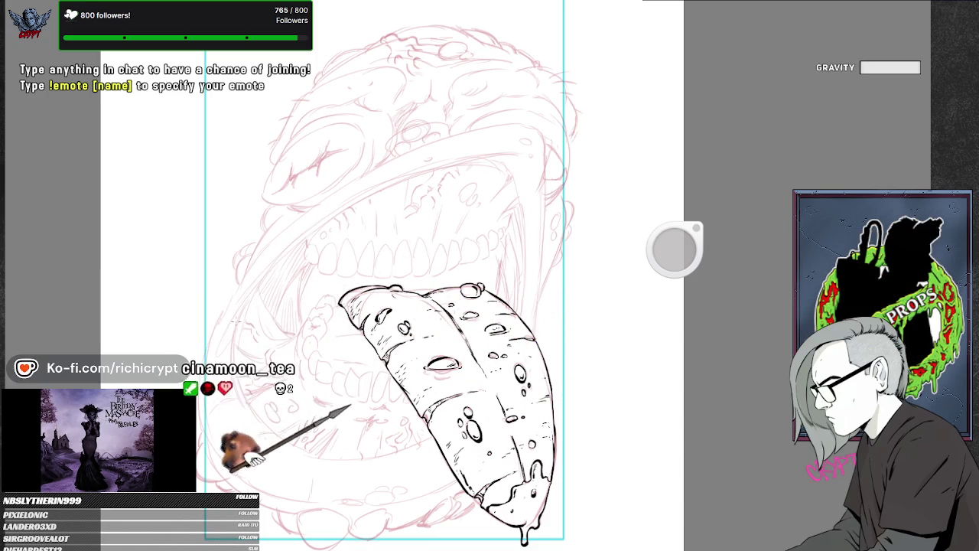
left_click_drag(233, 325, 497, 157)
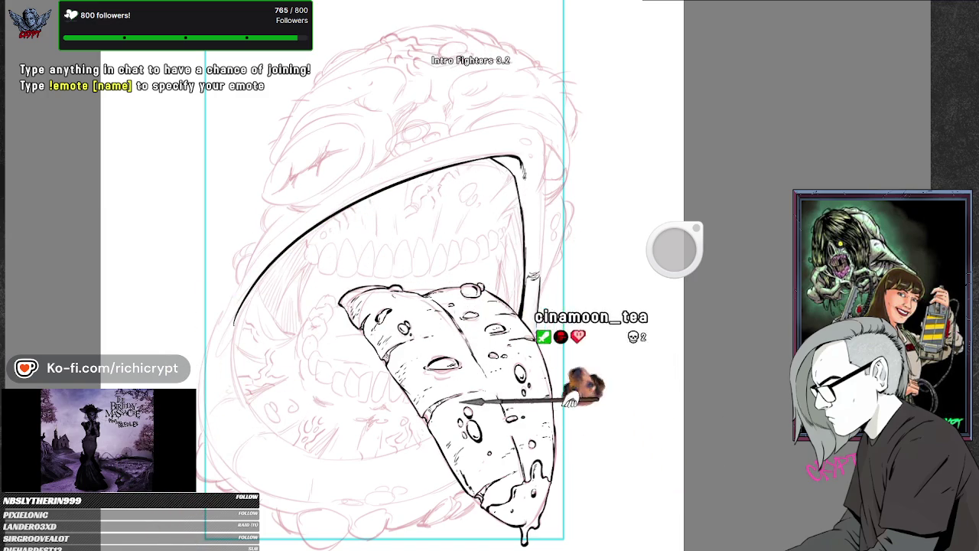
Ink a short line at the mouth's right corner and an outer stroke doubling the lip outline.
left_click_drag(533, 274, 534, 314)
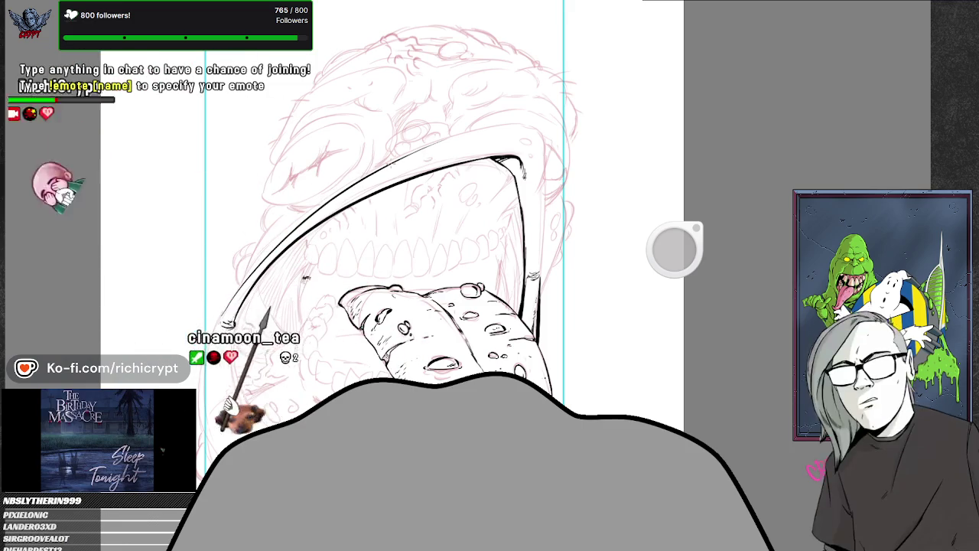
left_click_drag(264, 268, 539, 124)
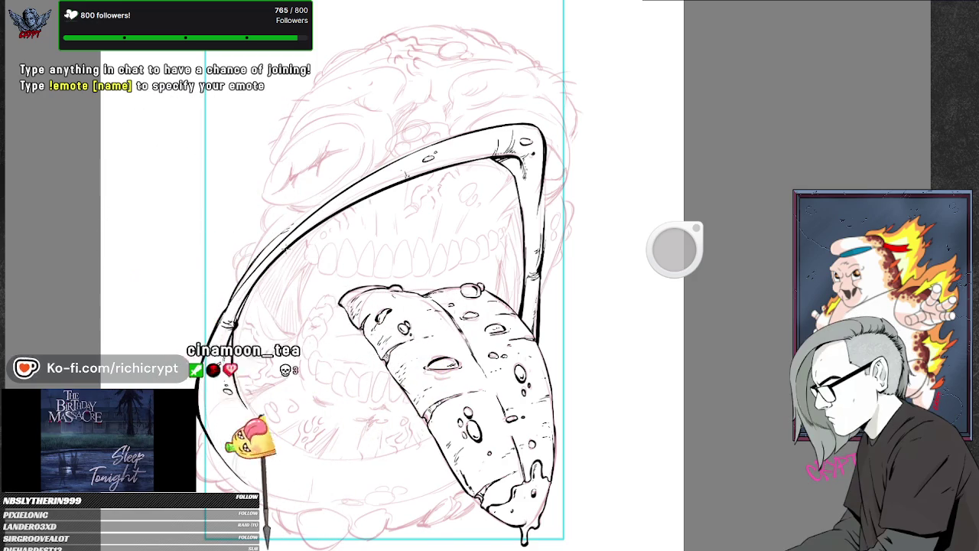
left_click(523, 296)
left_click_drag(538, 332, 523, 400)
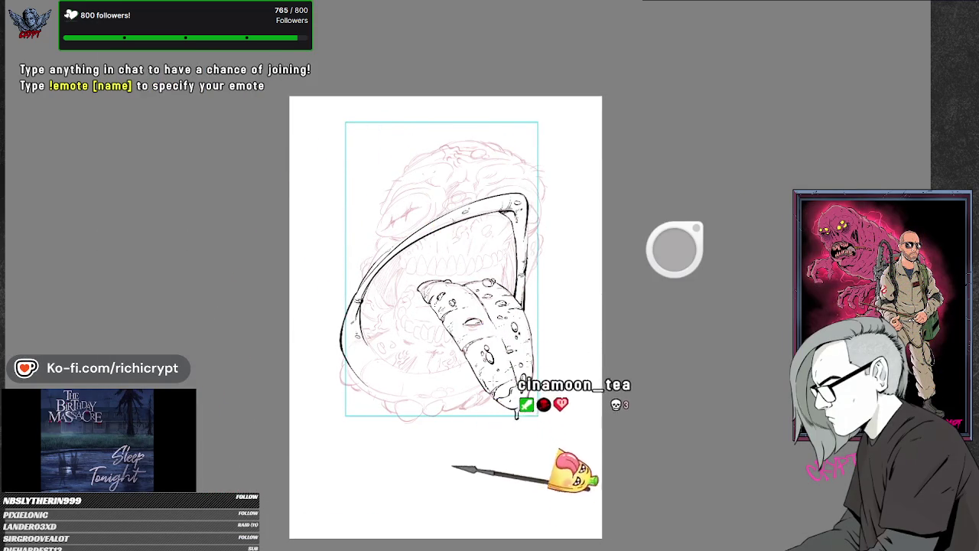
left_click(389, 280)
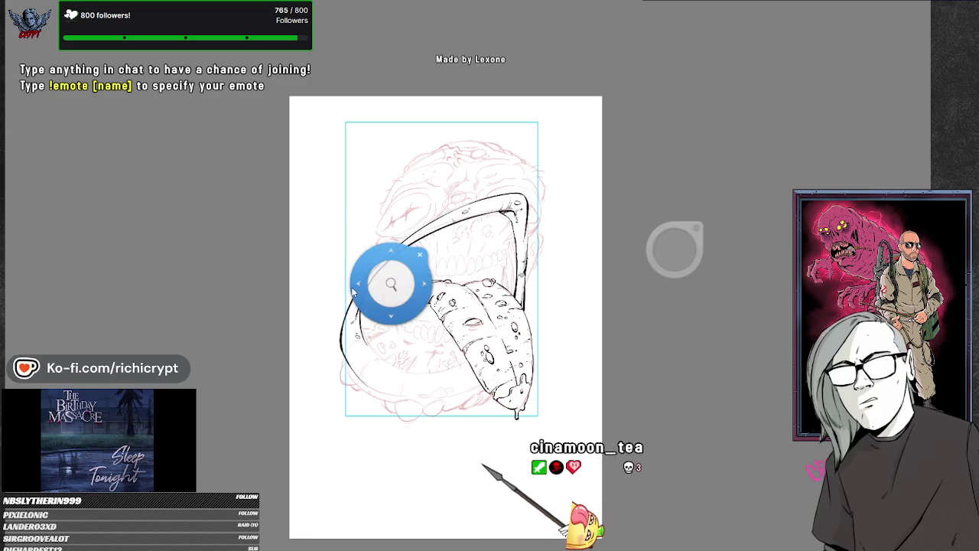
left_click_drag(388, 280, 389, 229)
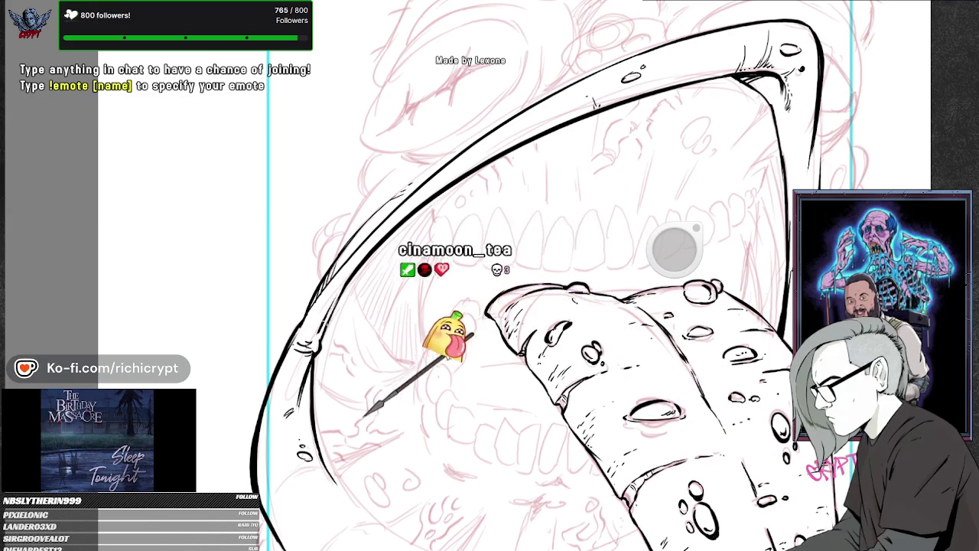
key("ctrl+0")
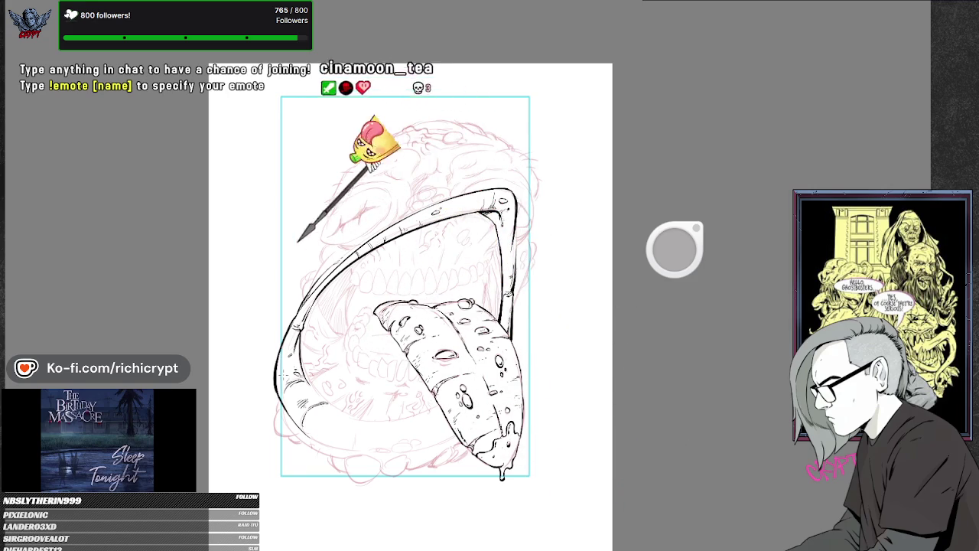
Draw the lower lip curve under the tongue and fill the black shadow wedge where they overlap.
scroll(426, 405, "up", 5)
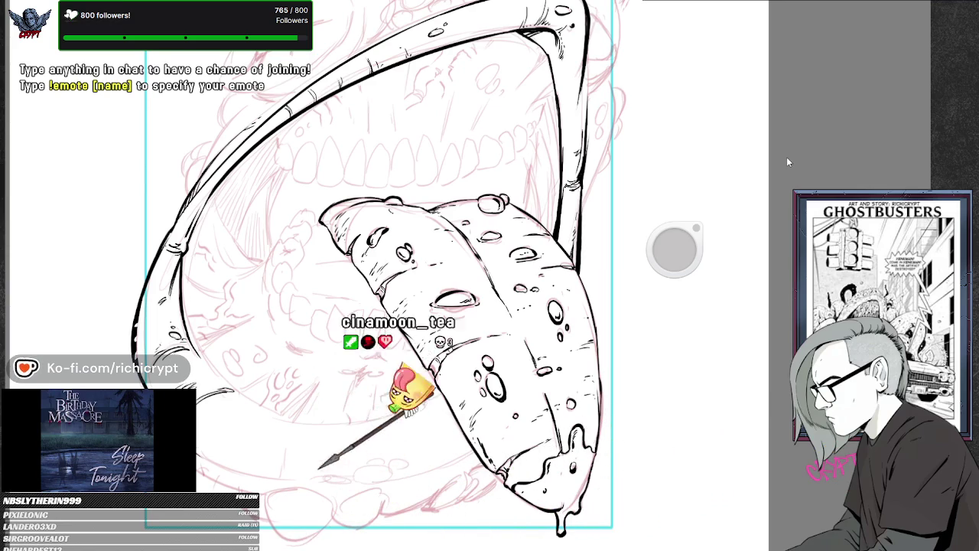
left_click_drag(369, 470, 413, 433)
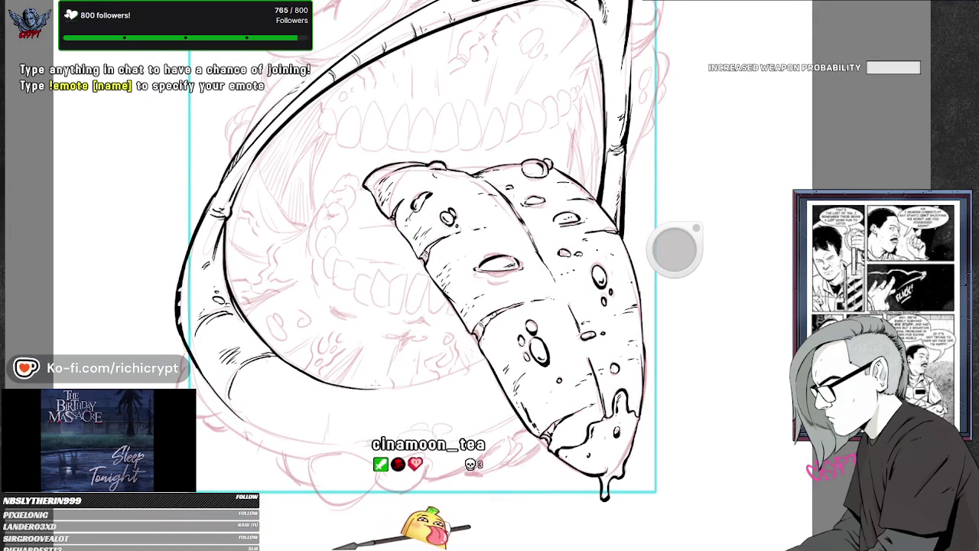
left_click_drag(285, 346, 528, 374)
left_click_drag(459, 306, 499, 237)
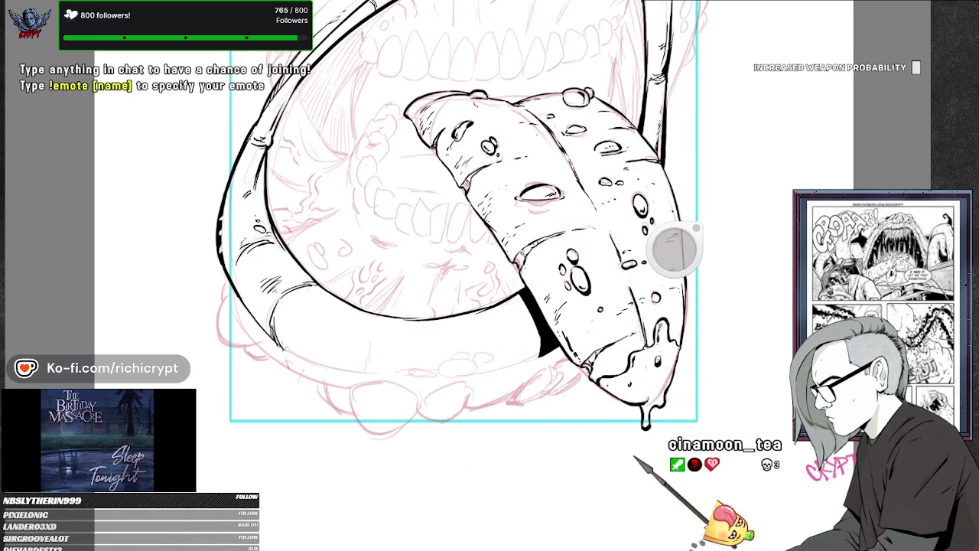
Ink a stroke along the lower lip, hatching on the lip, and a short stroke beneath it.
left_click_drag(272, 345, 386, 375)
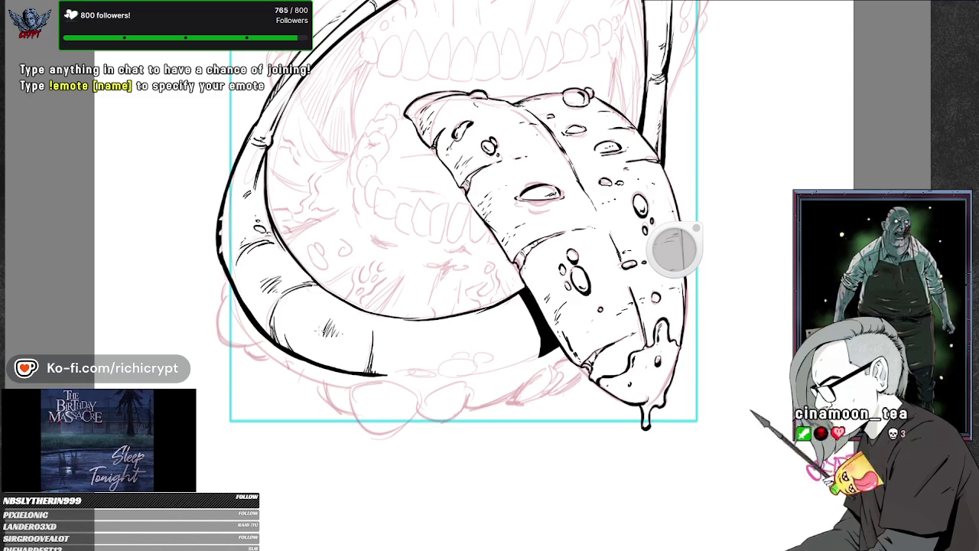
left_click_drag(319, 325, 316, 336)
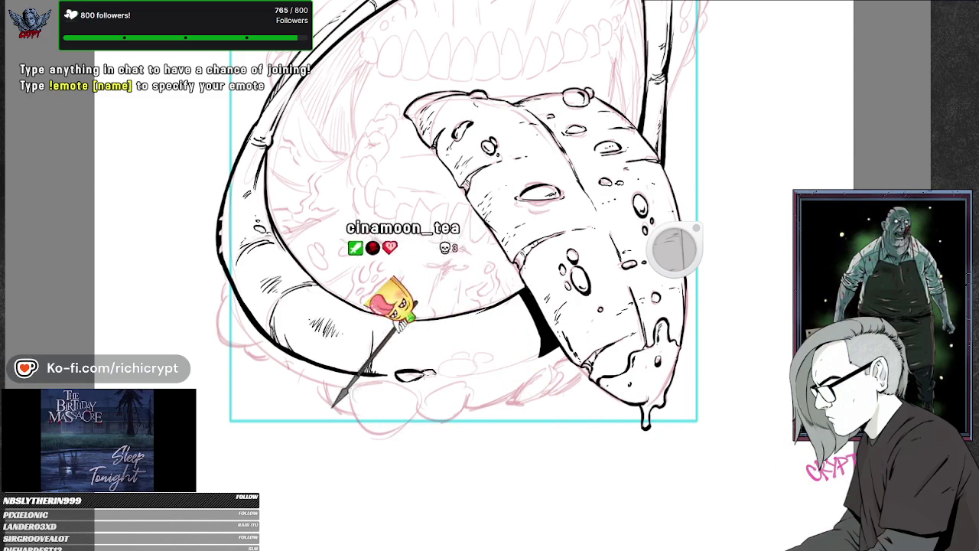
left_click_drag(421, 375, 438, 371)
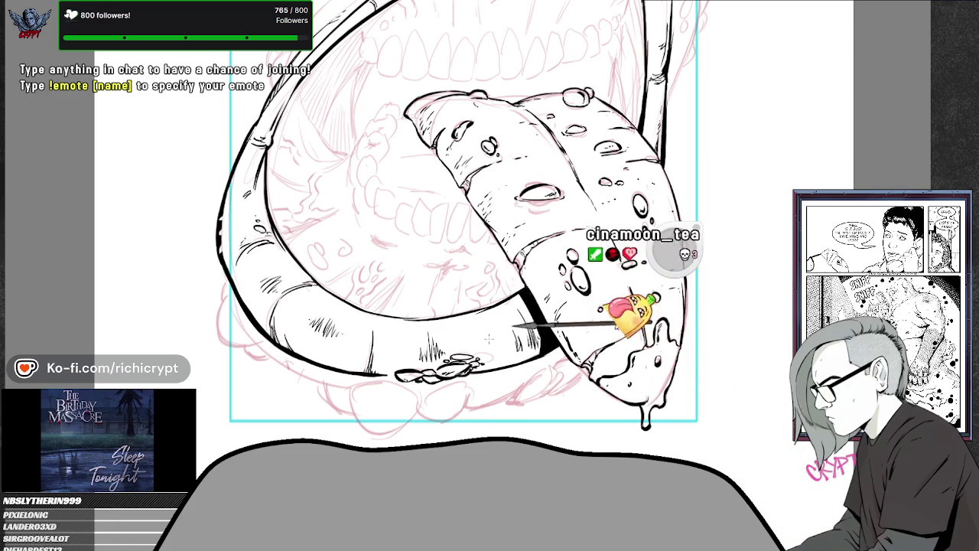
Zoom in on the lower part of the mouth.
scroll(675, 248, "down", 5)
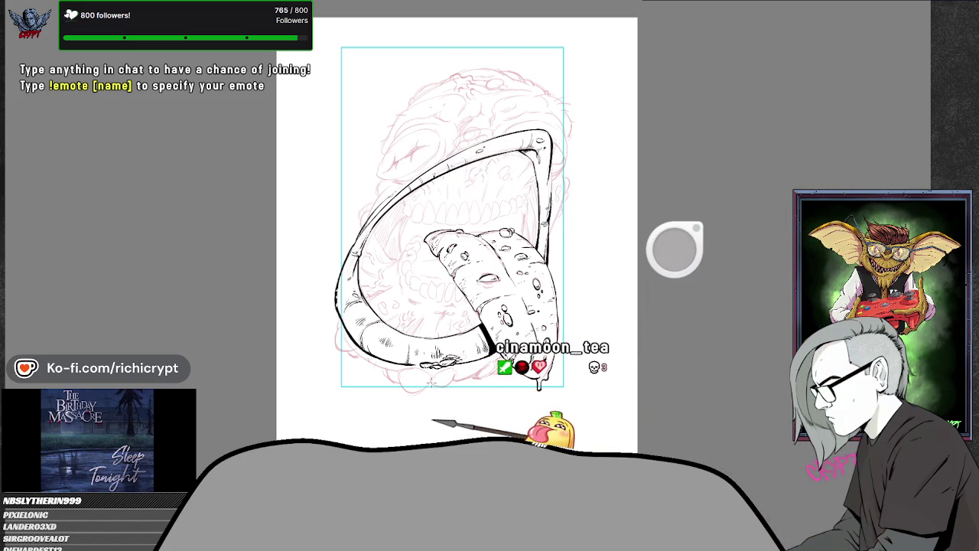
mouse_move(482, 316)
left_mouse_down()
mouse_move(448, 428)
mouse_move(457, 390)
left_mouse_up()
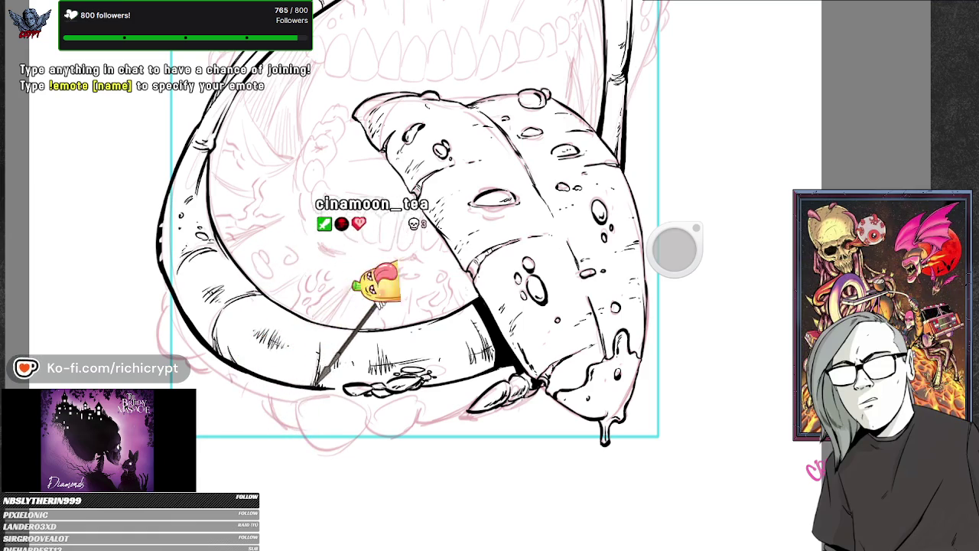
Straighten and zoom out the canvas, then pan toward the lower lip.
scroll(400, 485, "down", 5)
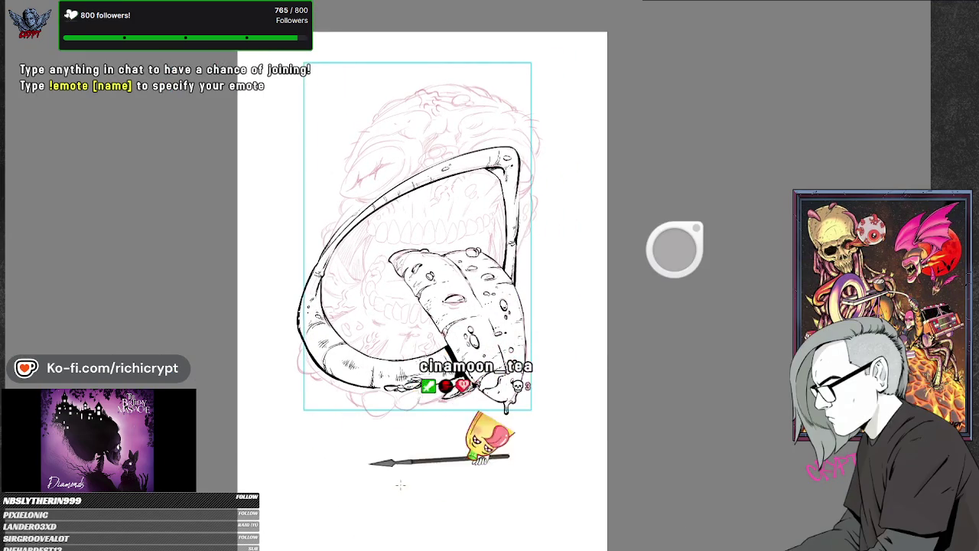
scroll(450, 387, "up", 5)
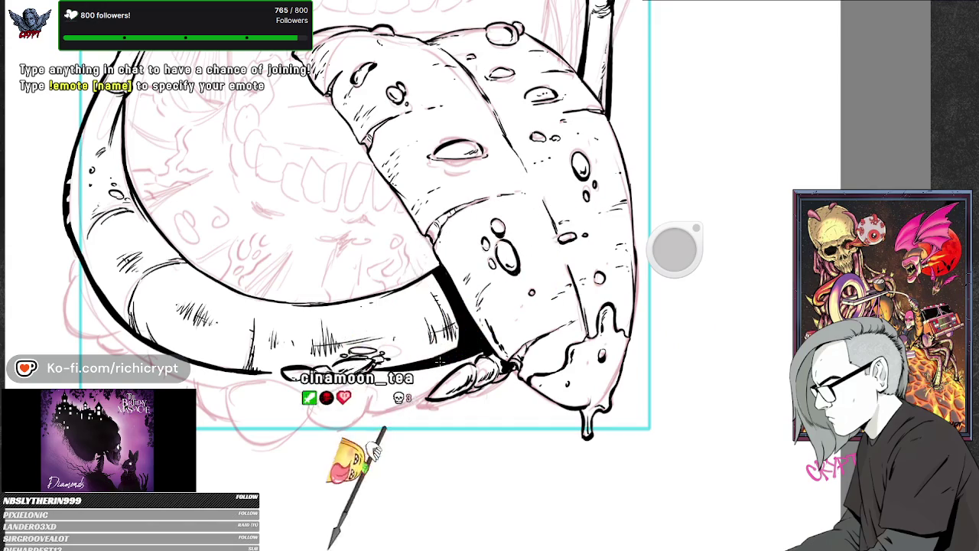
left_click_drag(565, 308, 449, 463)
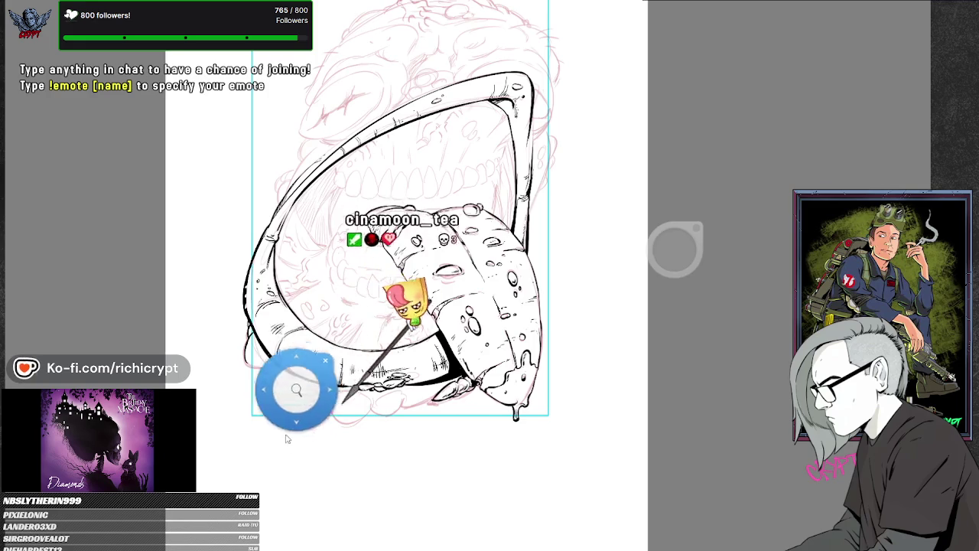
mouse_move(302, 411)
left_mouse_down()
mouse_move(352, 386)
mouse_move(398, 337)
left_mouse_up()
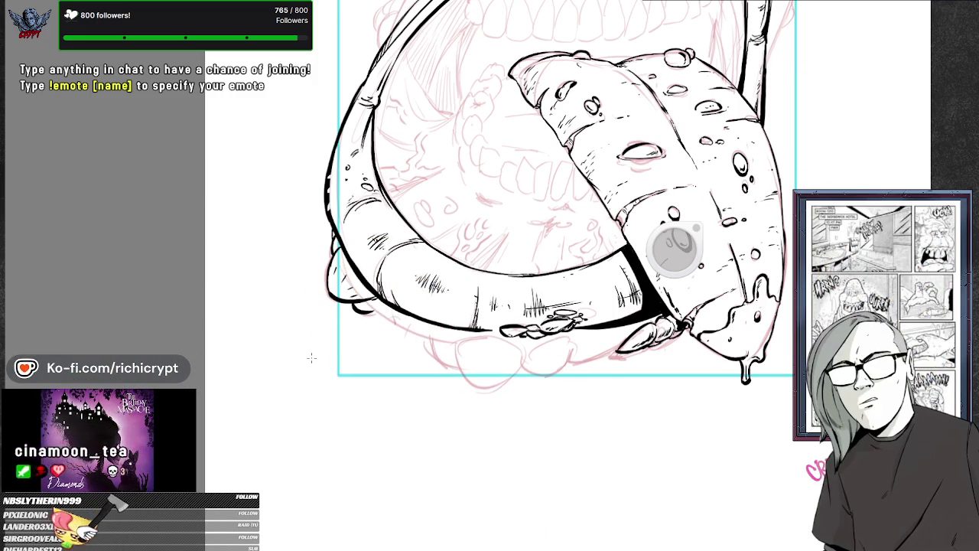
Pan across the lower lip, zoom out to review the whole page, then zoom back in on the mouth.
left_click_drag(525, 339, 449, 383)
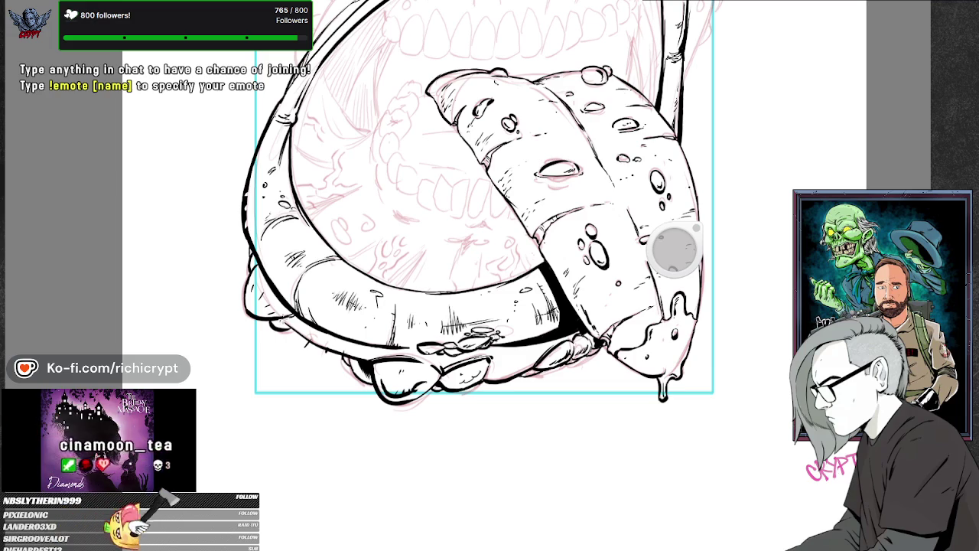
mouse_move(461, 267)
left_mouse_down()
mouse_move(360, 319)
mouse_move(360, 229)
left_mouse_up()
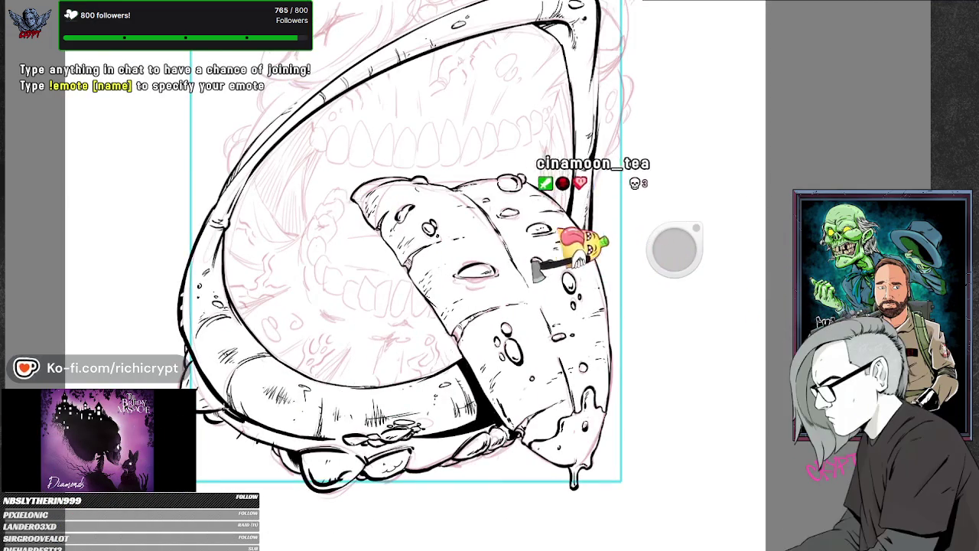
left_click_drag(448, 252, 448, 393)
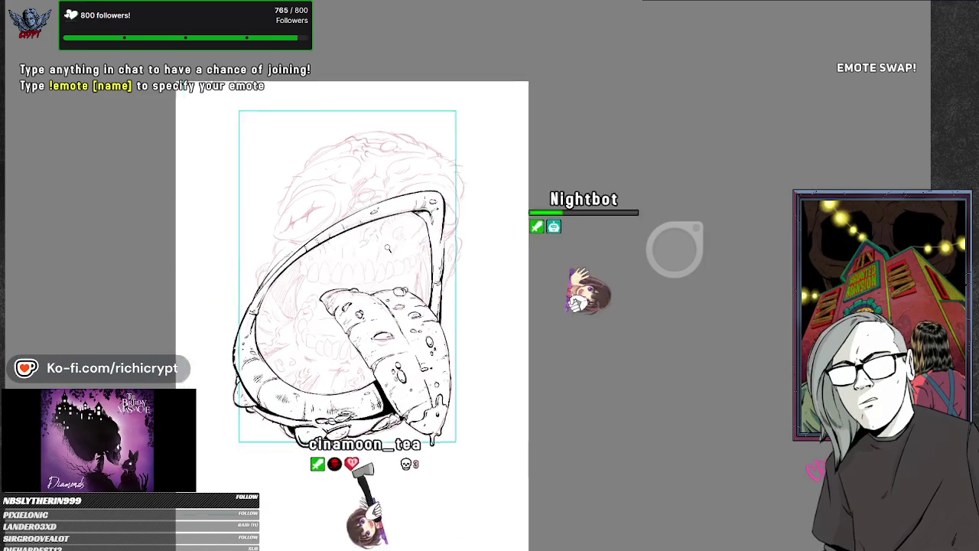
mouse_move(380, 417)
left_mouse_down()
mouse_move(415, 339)
mouse_move(427, 354)
left_mouse_up()
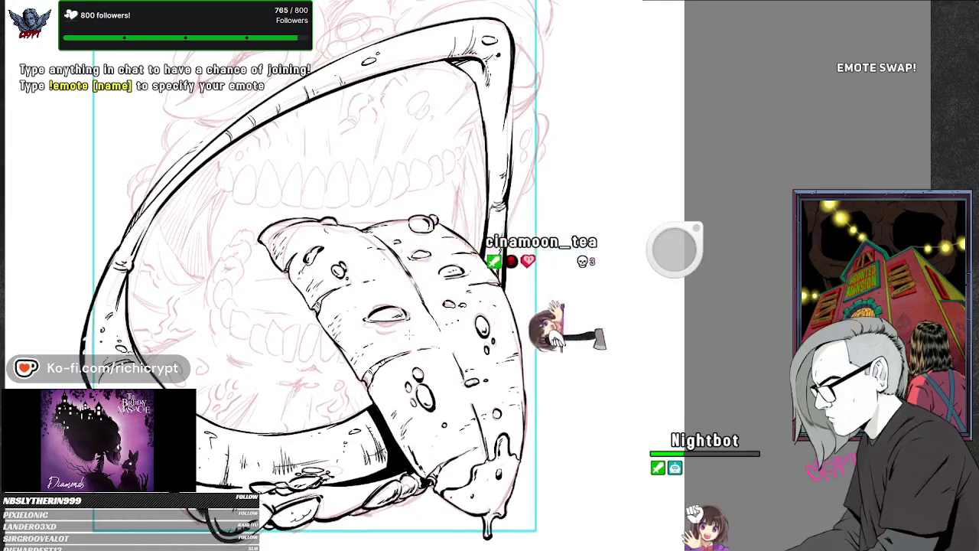
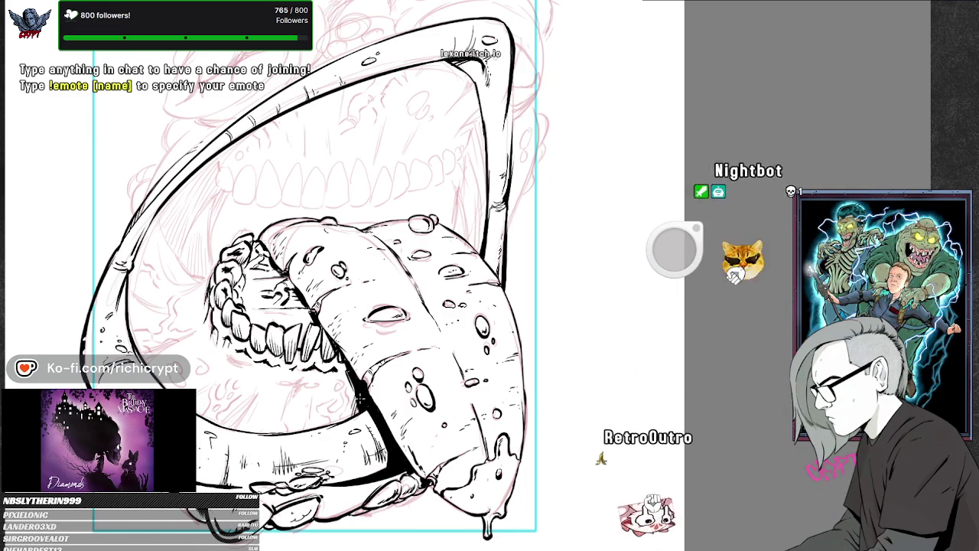
Zoom in on the mouth and paint solid black shadow into its upper-left interior.
scroll(470, 323, "down", 5)
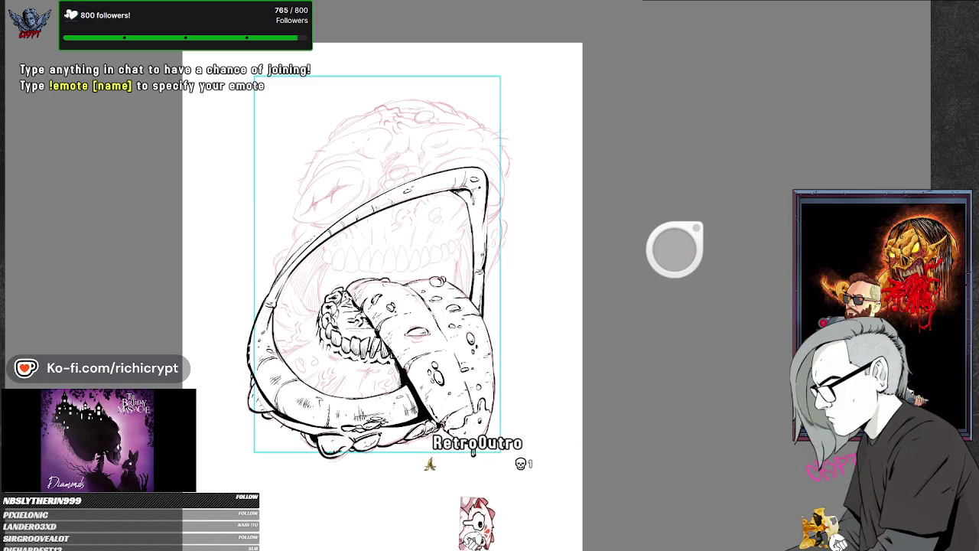
mouse_move(413, 382)
left_mouse_down()
mouse_move(407, 398)
mouse_move(380, 362)
left_mouse_up()
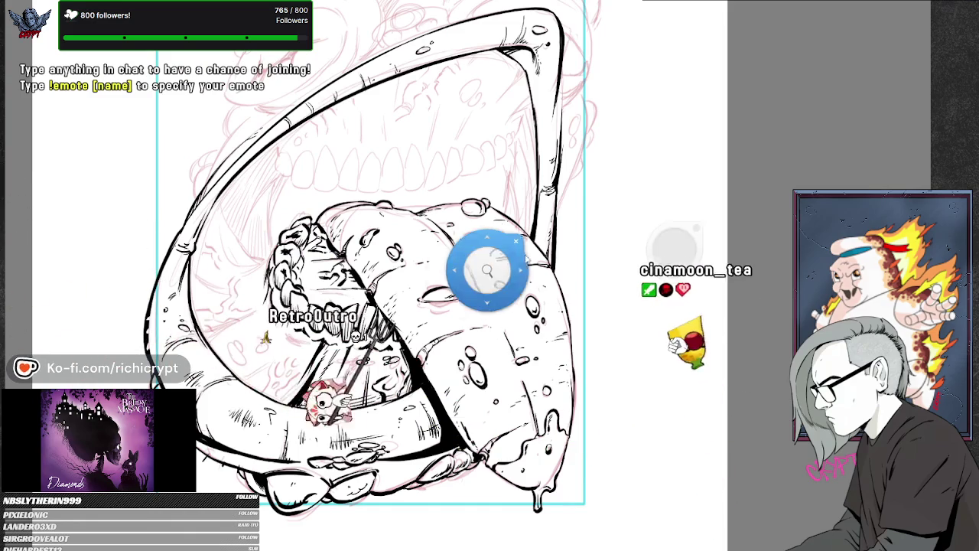
scroll(481, 273, "down", 3)
left_click_drag(469, 360, 474, 366)
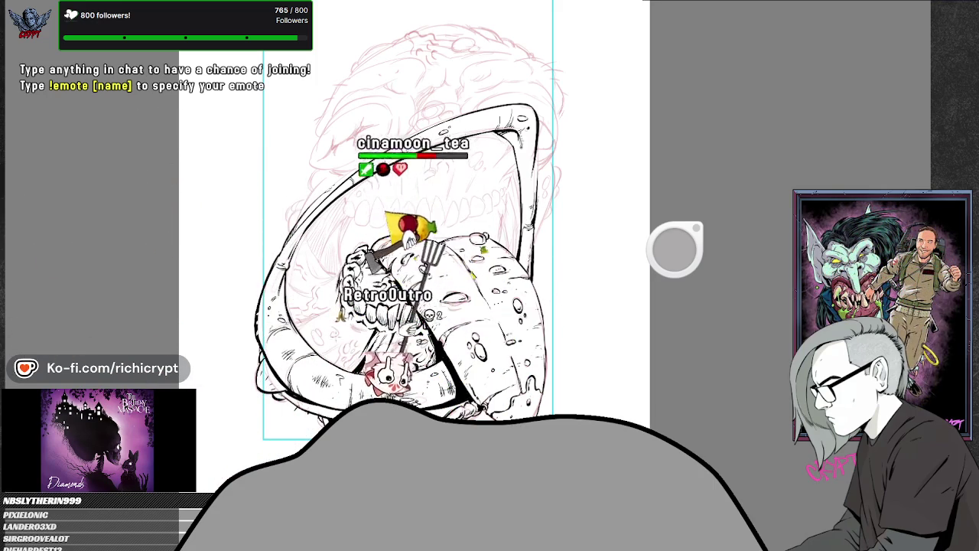
key("ctrl+plus")
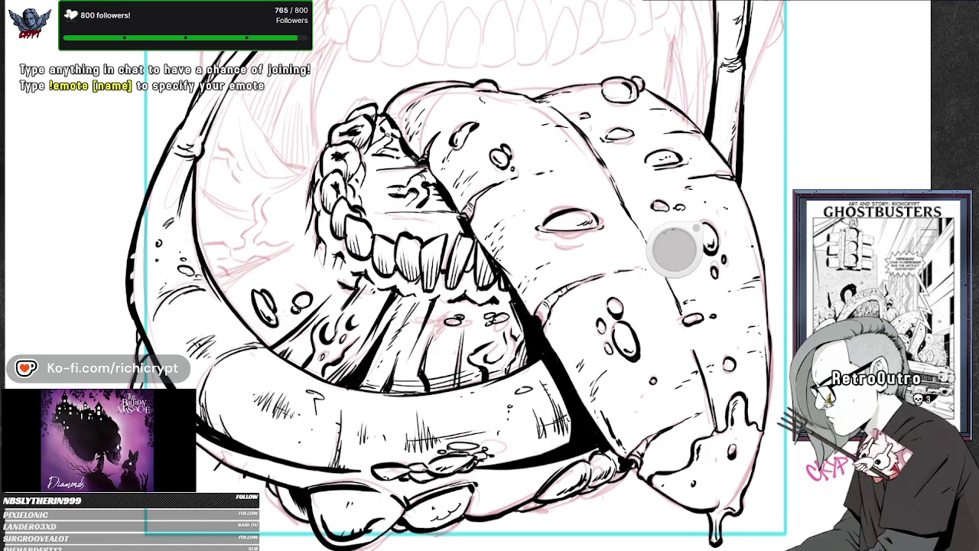
scroll(474, 230, "down", 5)
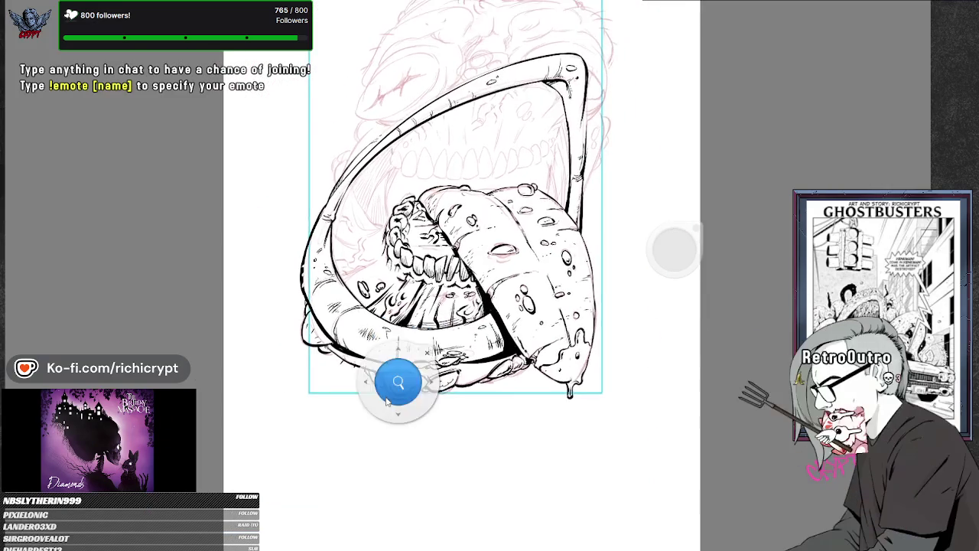
scroll(677, 246, "up", 3)
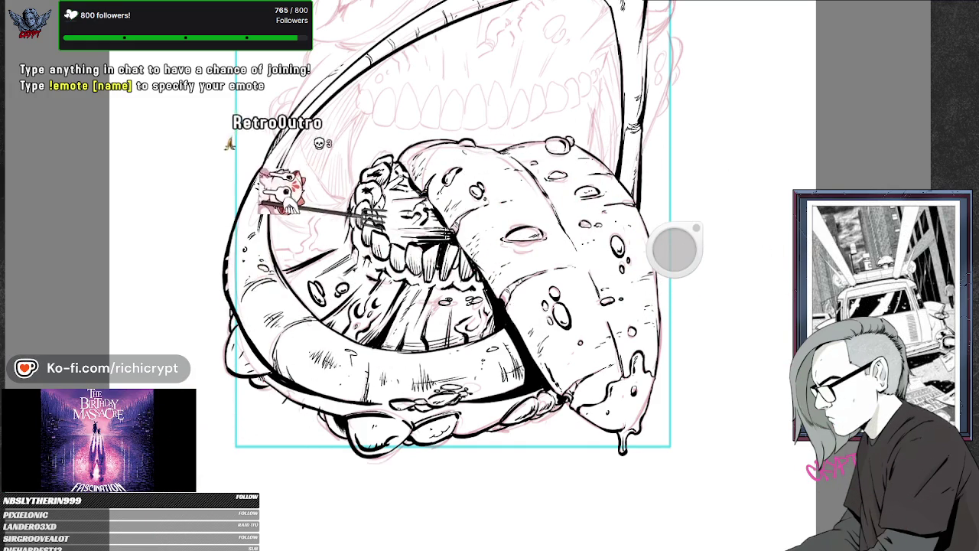
mouse_move(558, 273)
left_mouse_down()
mouse_move(534, 289)
mouse_move(540, 314)
left_mouse_up()
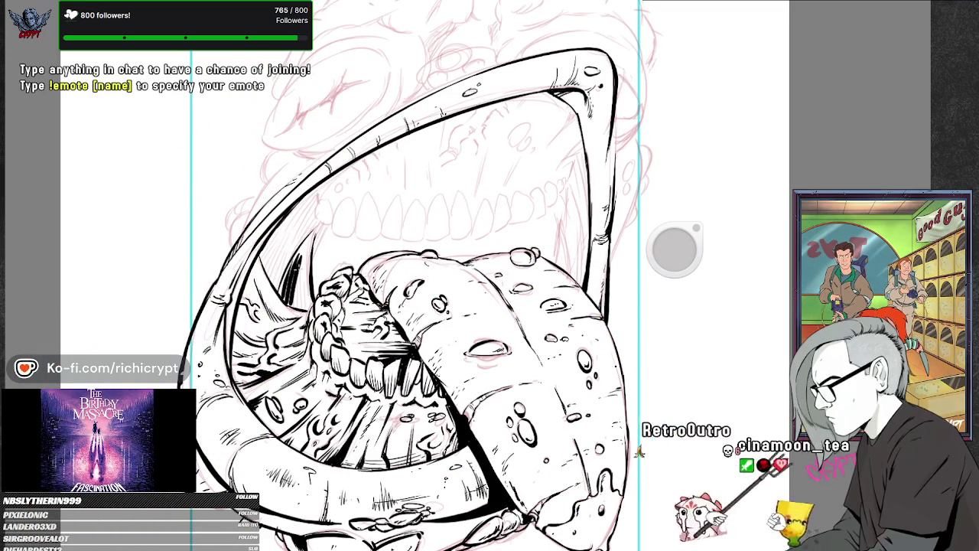
left_click_drag(293, 262, 302, 304)
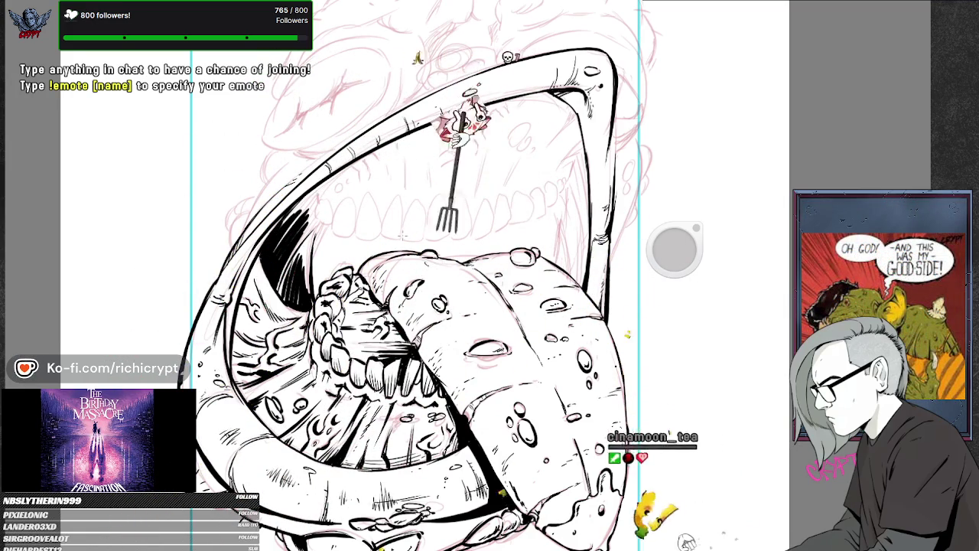
left_click_drag(419, 202, 421, 239)
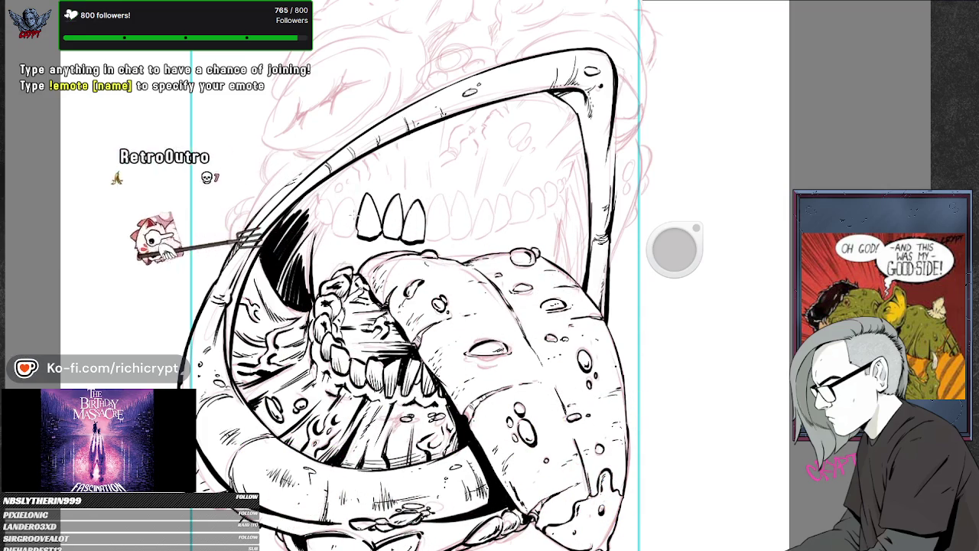
Ink the first sketched upper teeth left to right along the top of the mouth.
left_click_drag(346, 200, 337, 233)
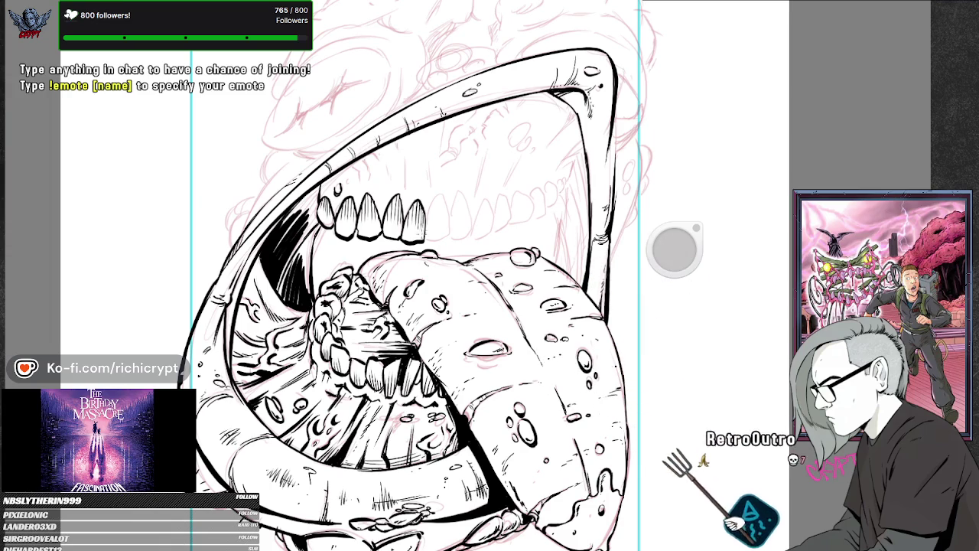
left_click_drag(441, 195, 447, 233)
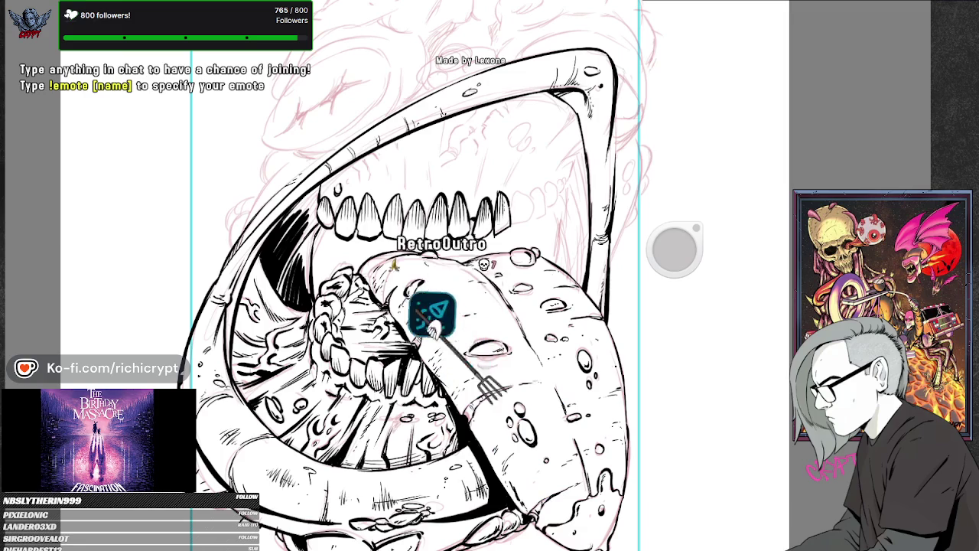
Ink the last teeth at the right end of the upper row and fit the whole page in view.
left_click_drag(512, 201, 531, 196)
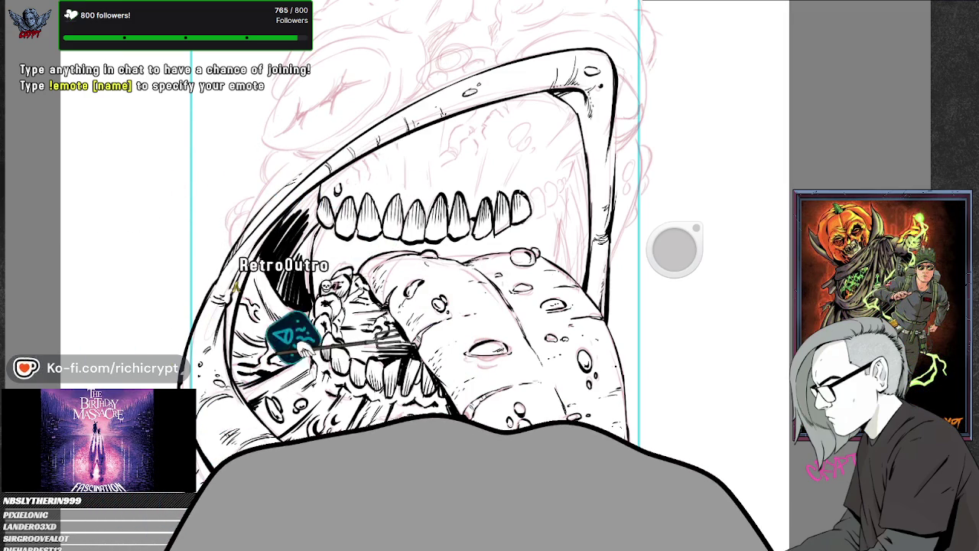
mouse_move(534, 191)
left_mouse_down()
mouse_move(542, 208)
mouse_move(552, 204)
left_mouse_up()
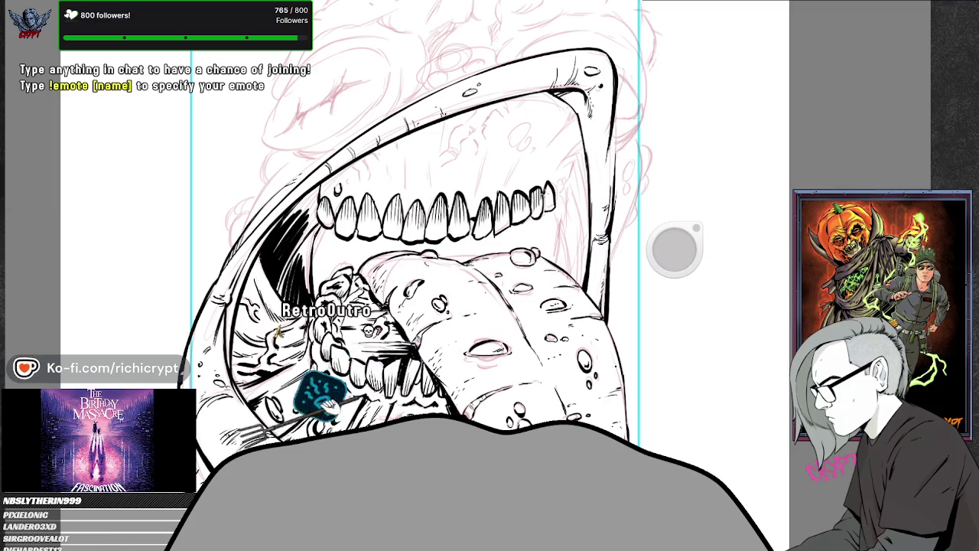
left_click_drag(556, 184, 559, 202)
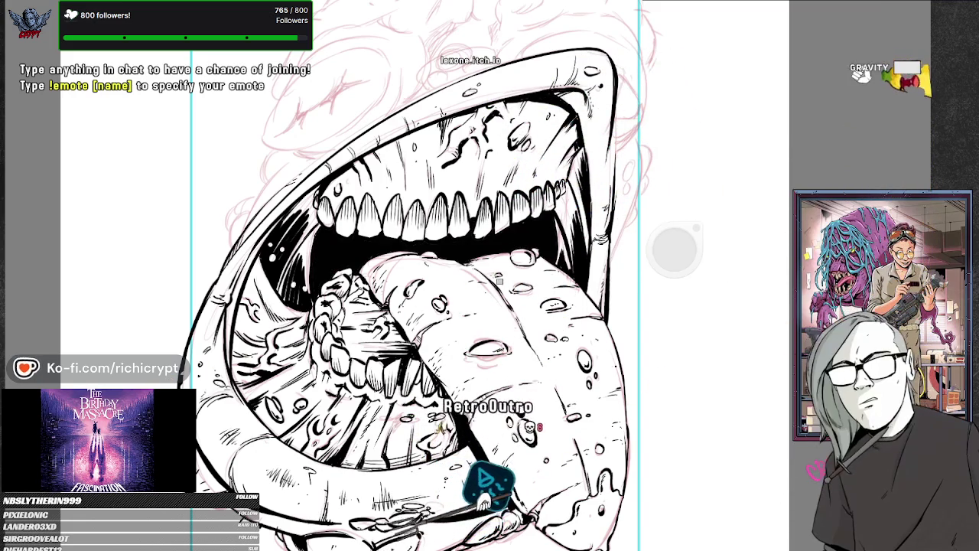
key("ctrl+0")
Undo the black fill behind the upper teeth so the palate line art shows again.
left_click_drag(573, 391, 566, 395)
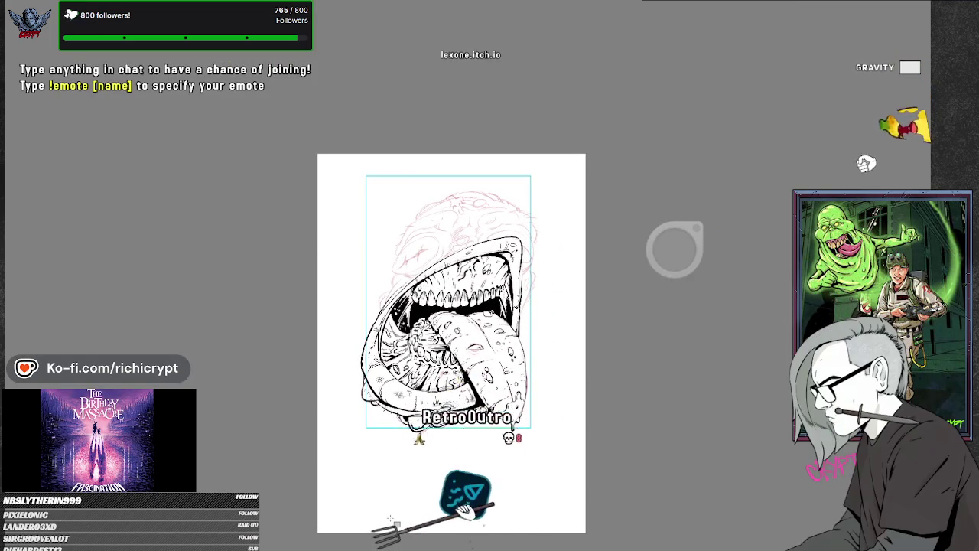
scroll(440, 326, "up", 3)
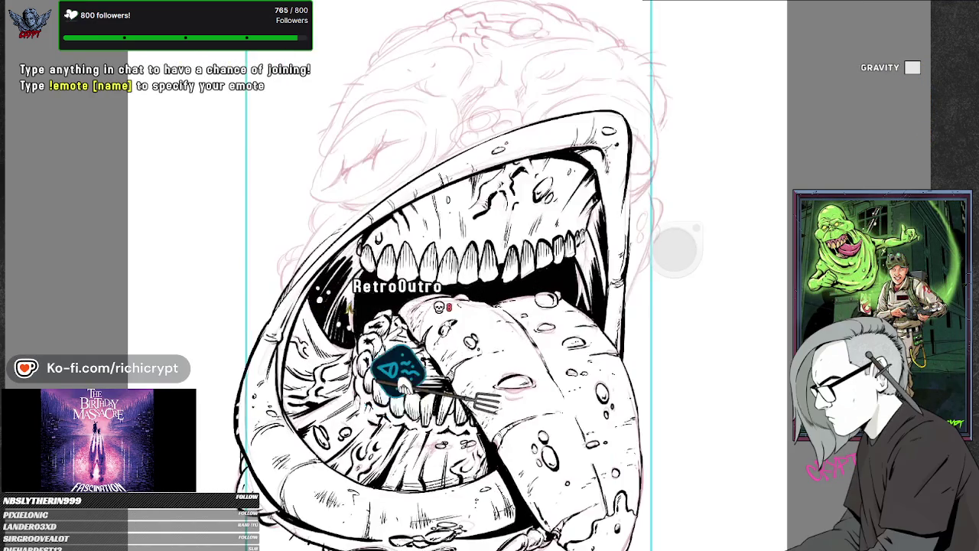
key("ctrl+z")
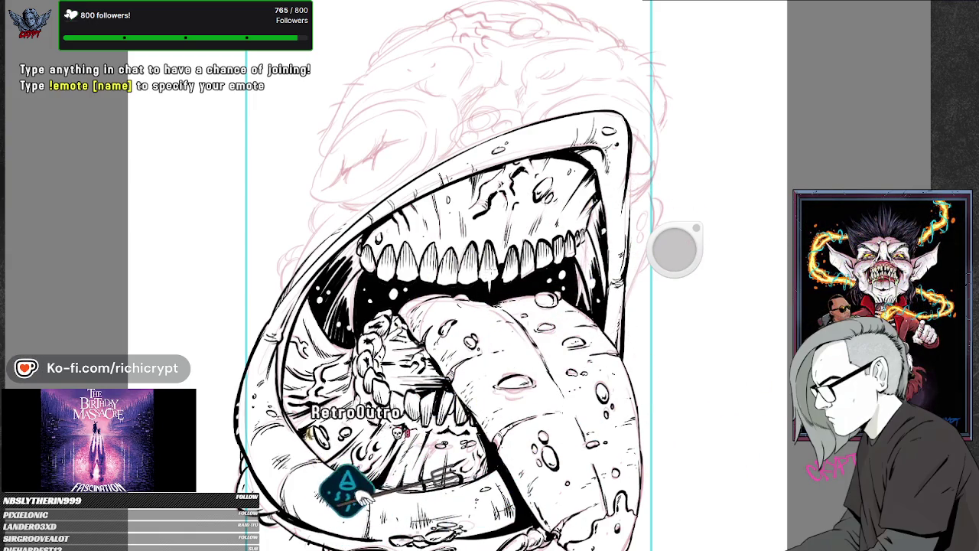
scroll(597, 276, "down", 5)
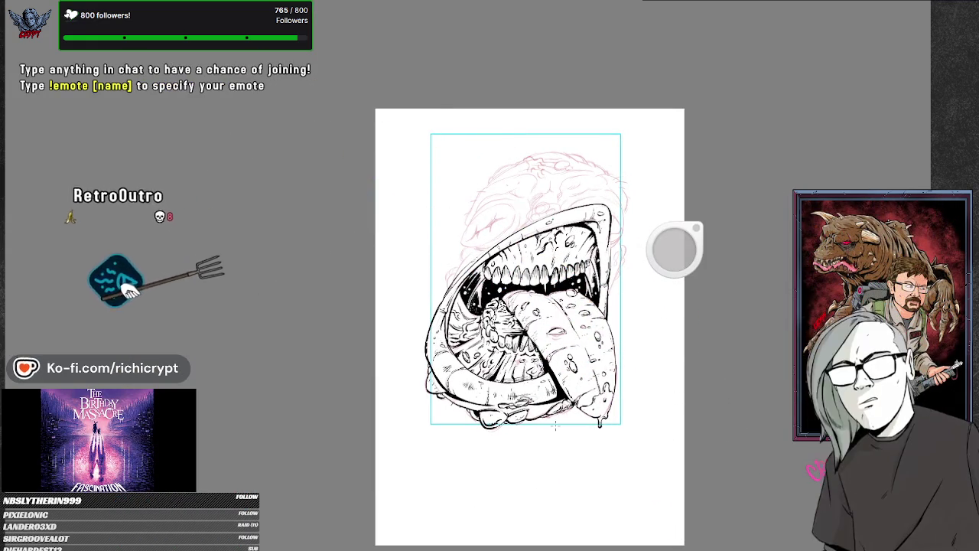
scroll(570, 244, "up", 3)
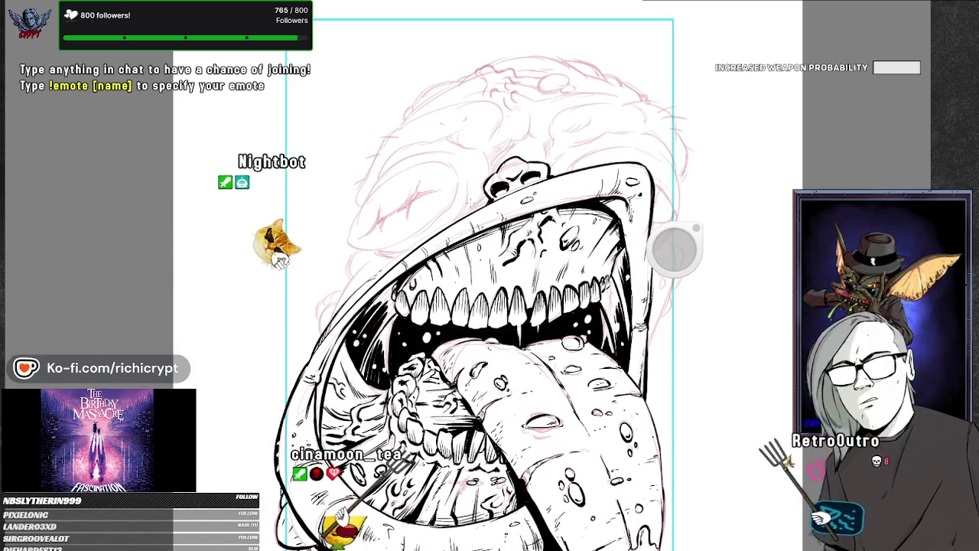
Draw the closed, squinting eye shape above the mouth's upper-left end.
mouse_move(359, 236)
left_mouse_down()
mouse_move(380, 196)
mouse_move(418, 184)
left_mouse_up()
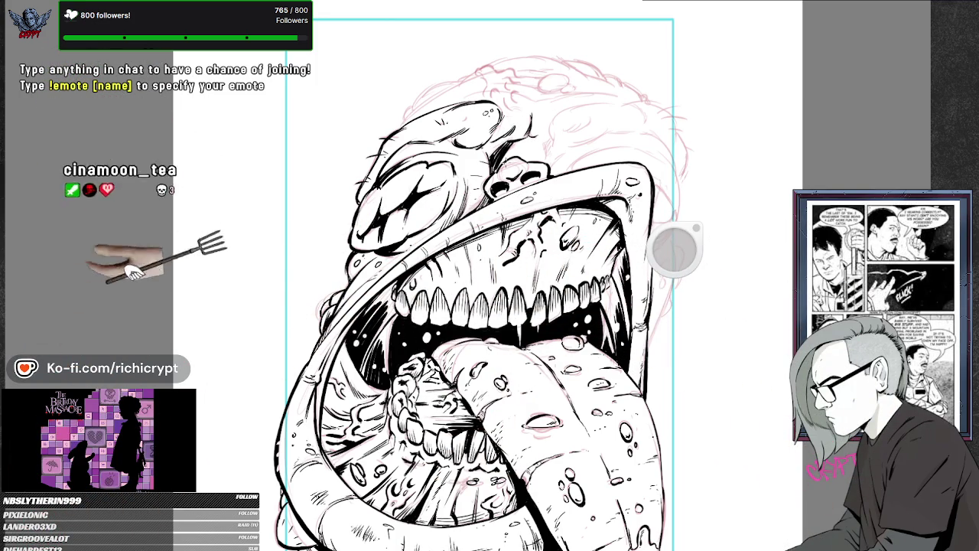
Ink a curved contour on the head's right side, then zoom out to the full page.
left_click_drag(470, 273, 422, 388)
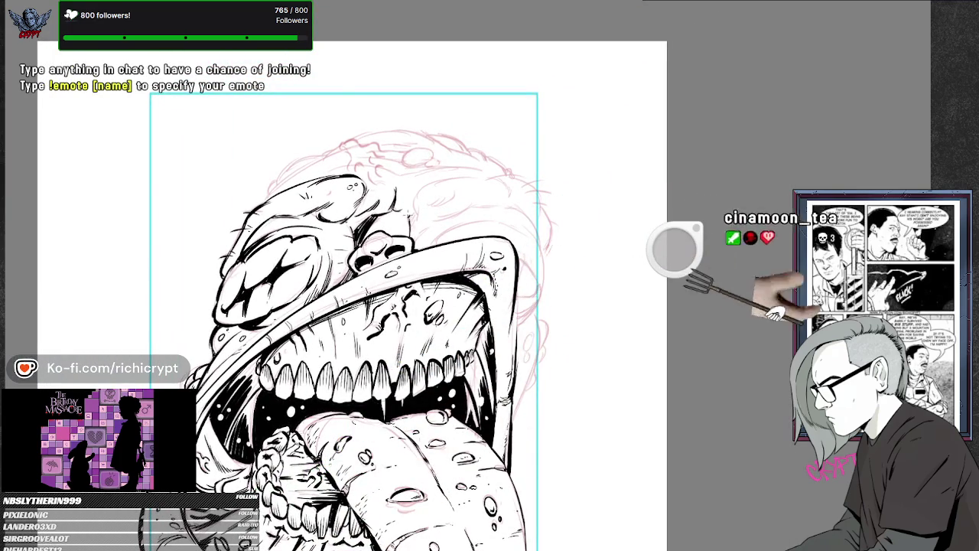
left_click_drag(420, 201, 493, 182)
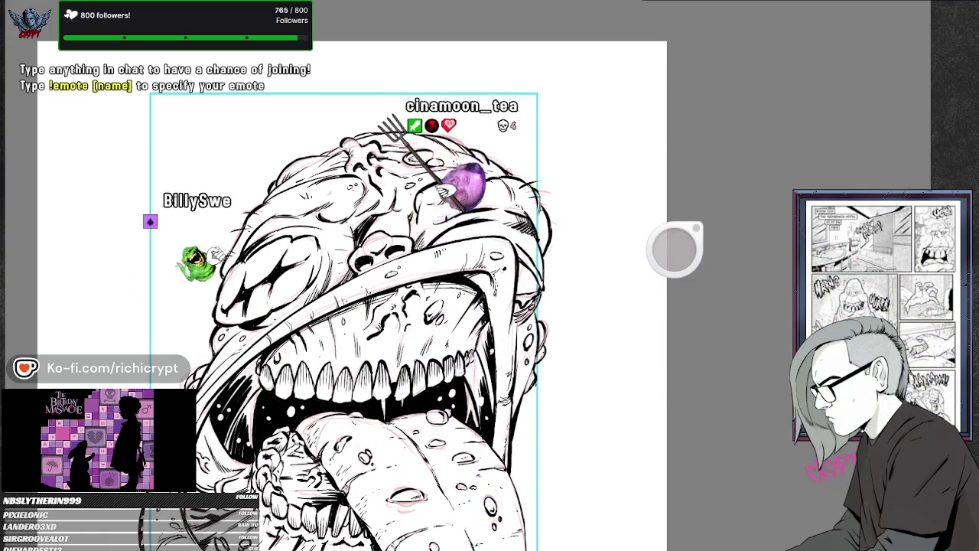
mouse_move(579, 258)
left_mouse_down()
mouse_move(559, 344)
mouse_move(502, 411)
left_mouse_up()
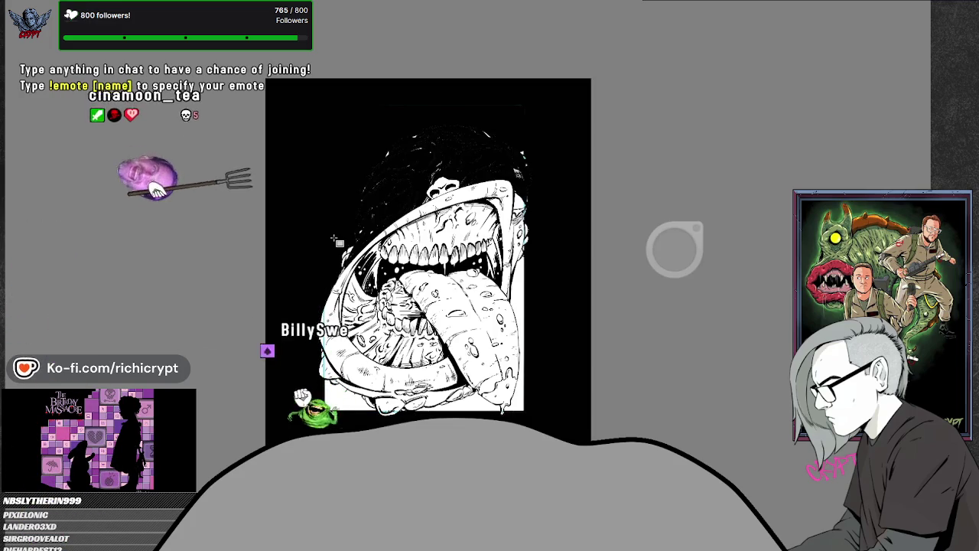
Flood the empty gap beneath the monster's lips with black.
left_click(387, 385)
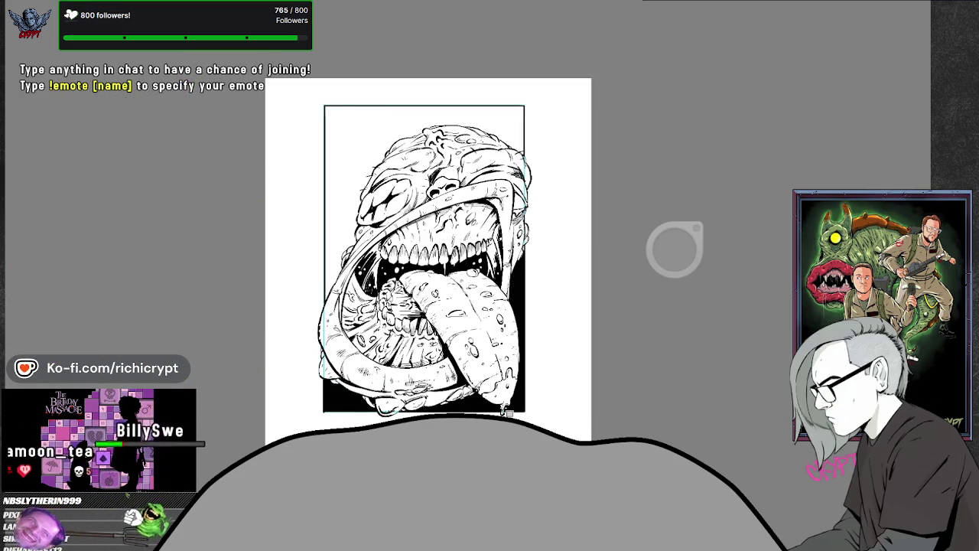
scroll(507, 412, "up", 5)
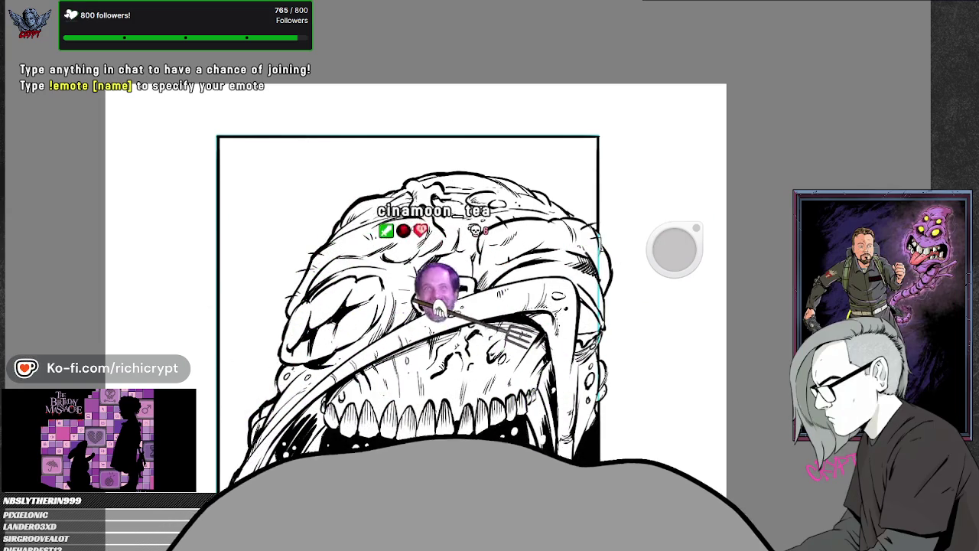
Flood the white background around the head with black and zoom out to review the drawing.
left_click(253, 191)
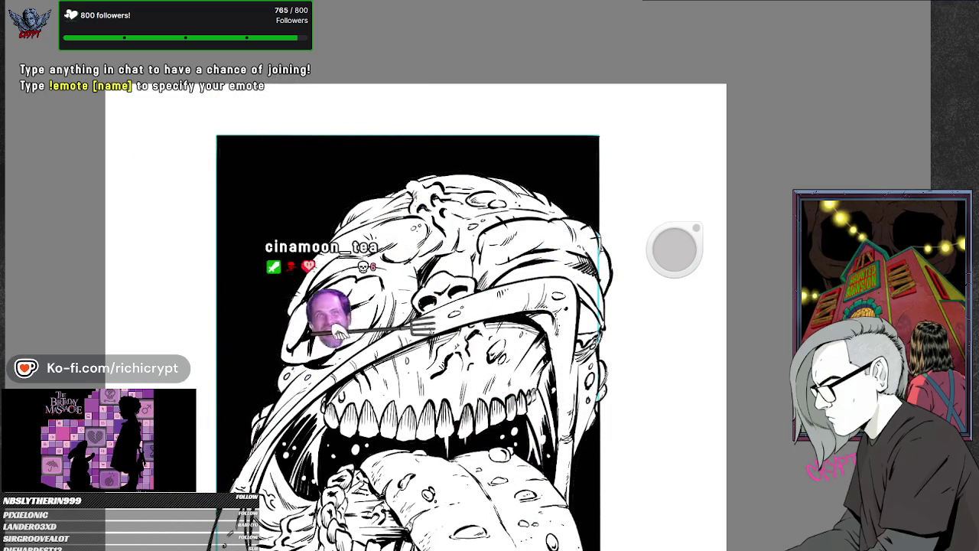
key("ctrl+minus")
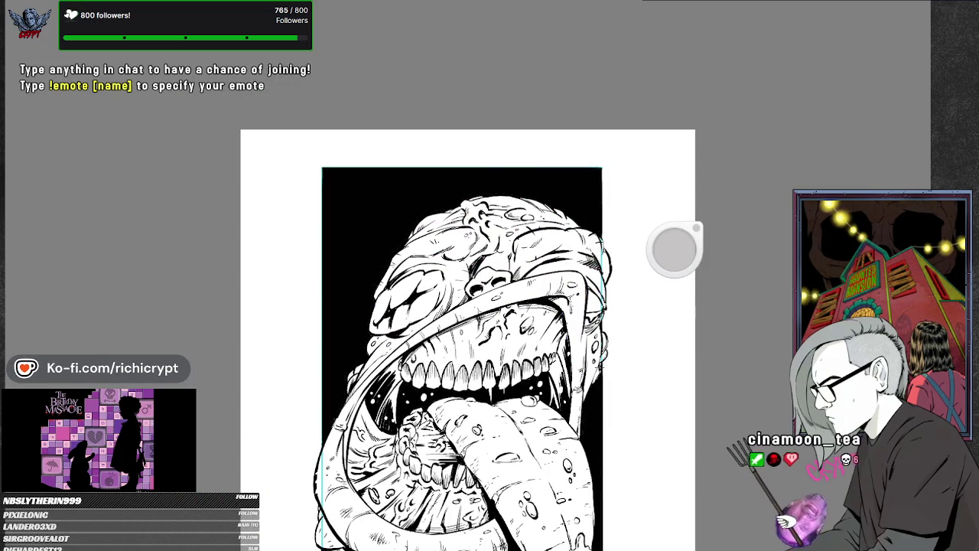
scroll(466, 336, "down", 3)
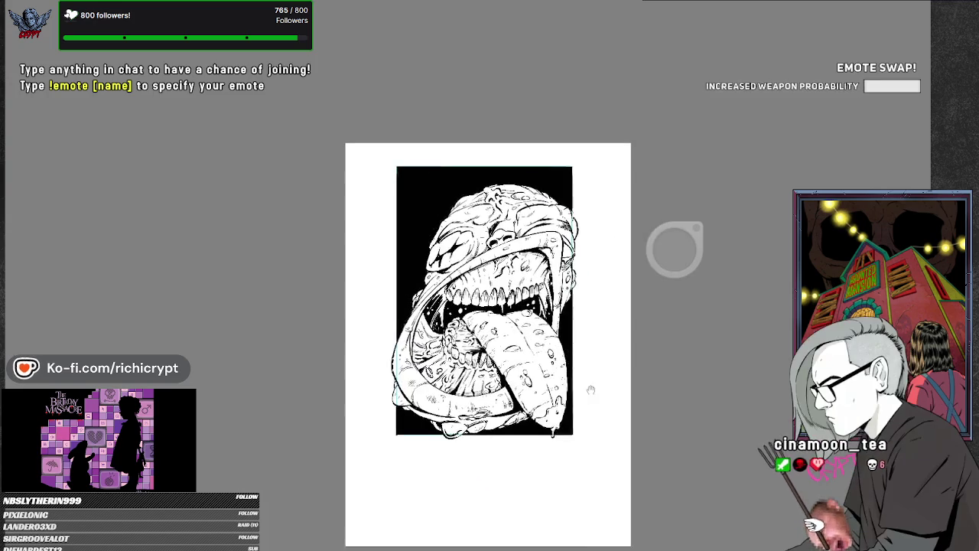
scroll(420, 222, "up", 3)
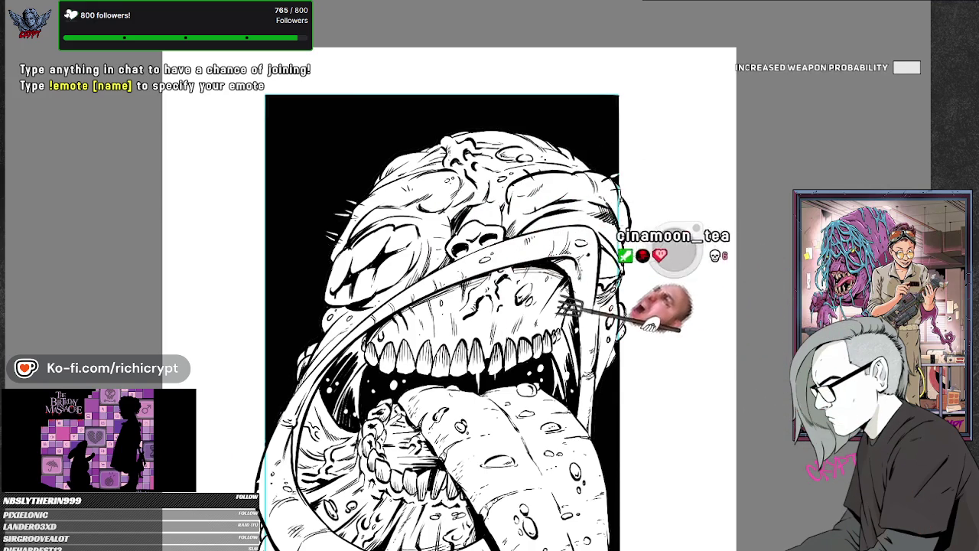
scroll(635, 230, "down", 3)
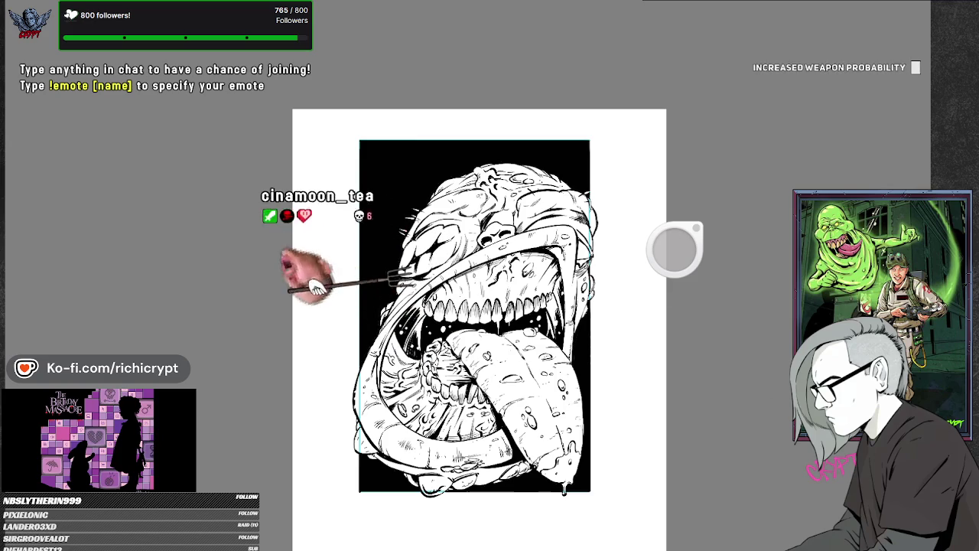
scroll(552, 416, "up", 1)
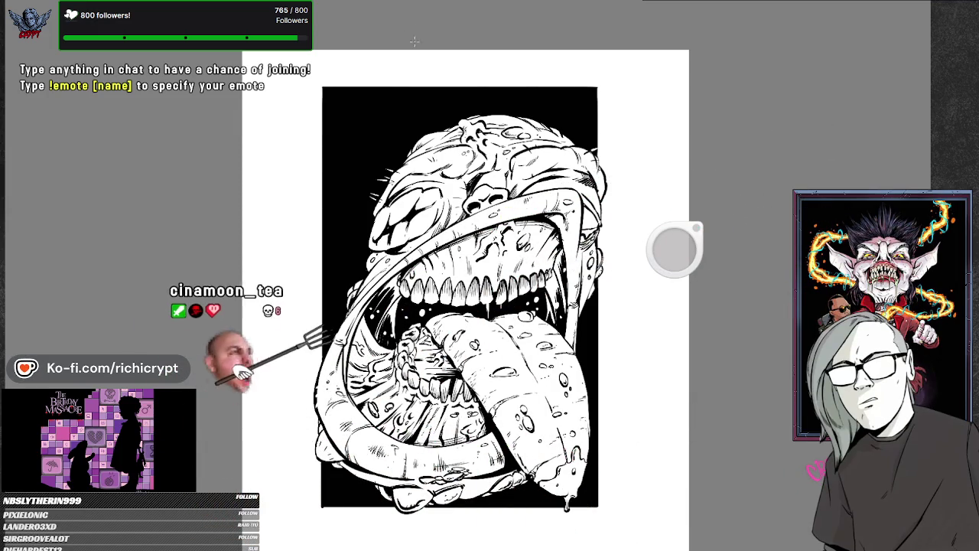
left_click(521, 215)
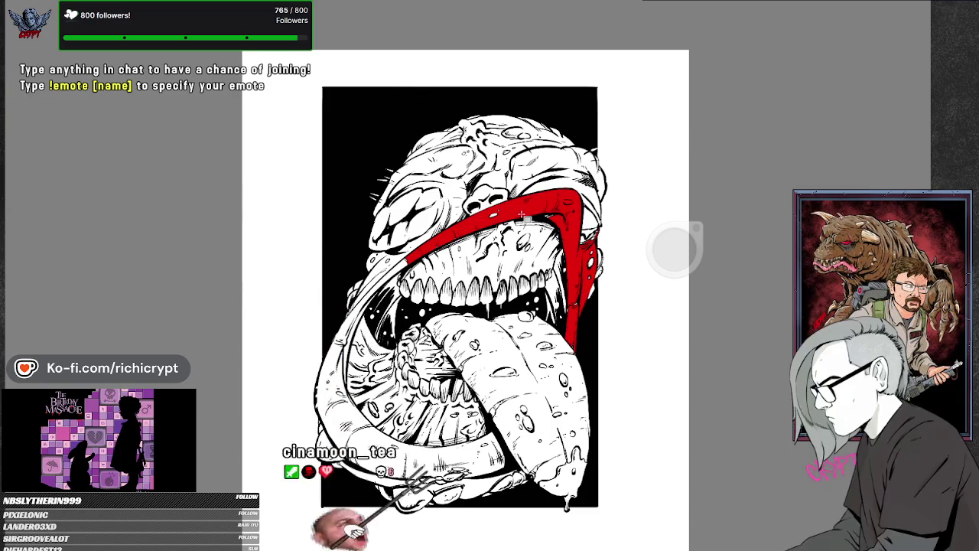
key("ctrl+z")
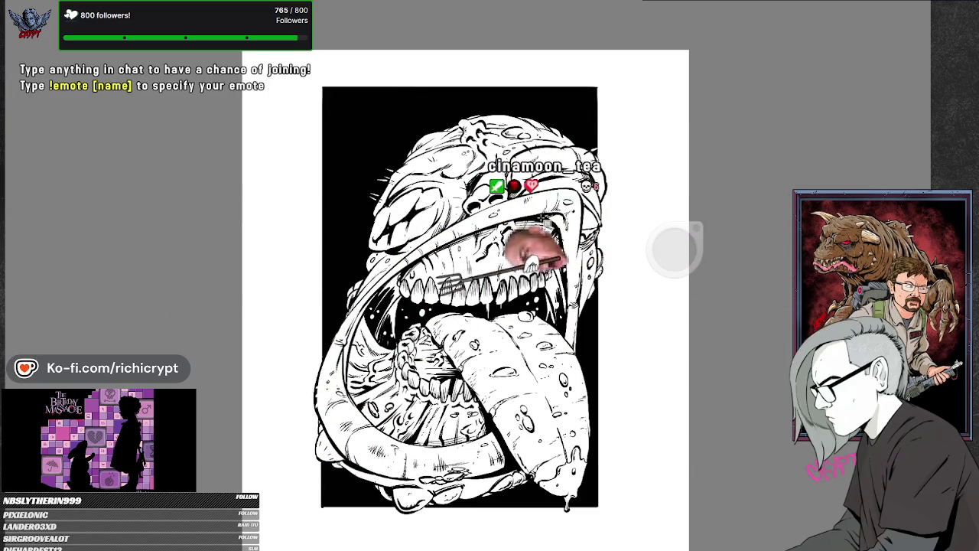
left_click(388, 476)
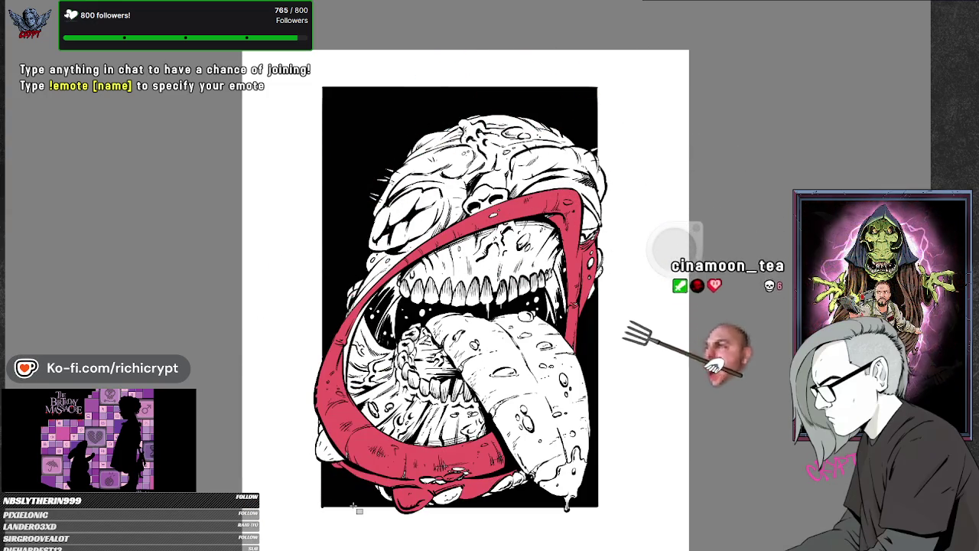
key("ctrl+z")
key("ctrl+z")
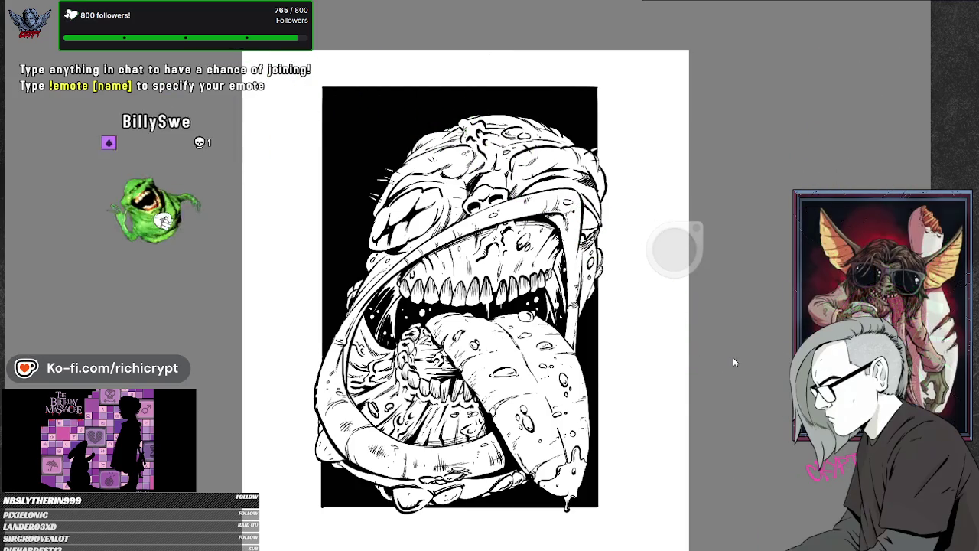
Paste the colour-mixing chart, shrink it and fix it at the canvas's top-left.
key("ctrl+v")
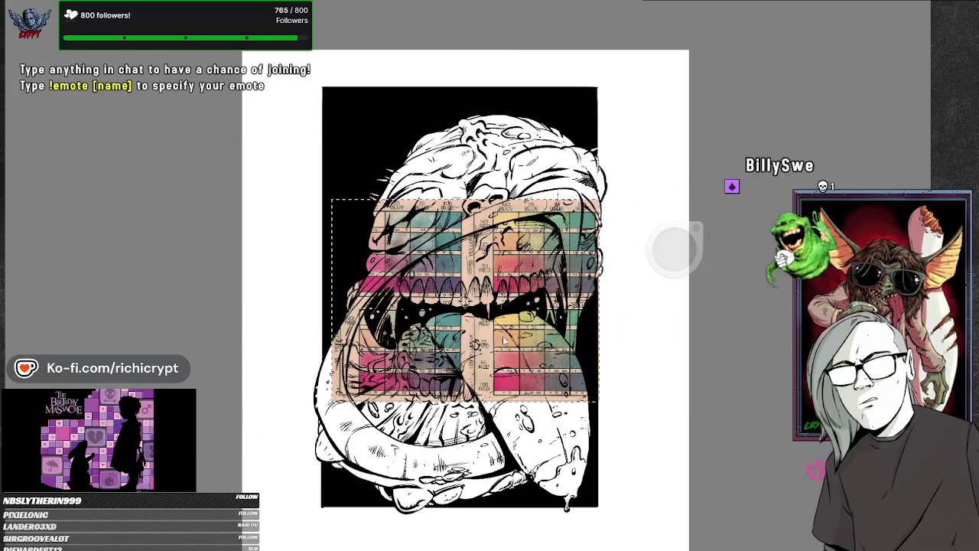
mouse_move(453, 274)
left_mouse_down()
mouse_move(499, 368)
mouse_move(433, 321)
left_mouse_up()
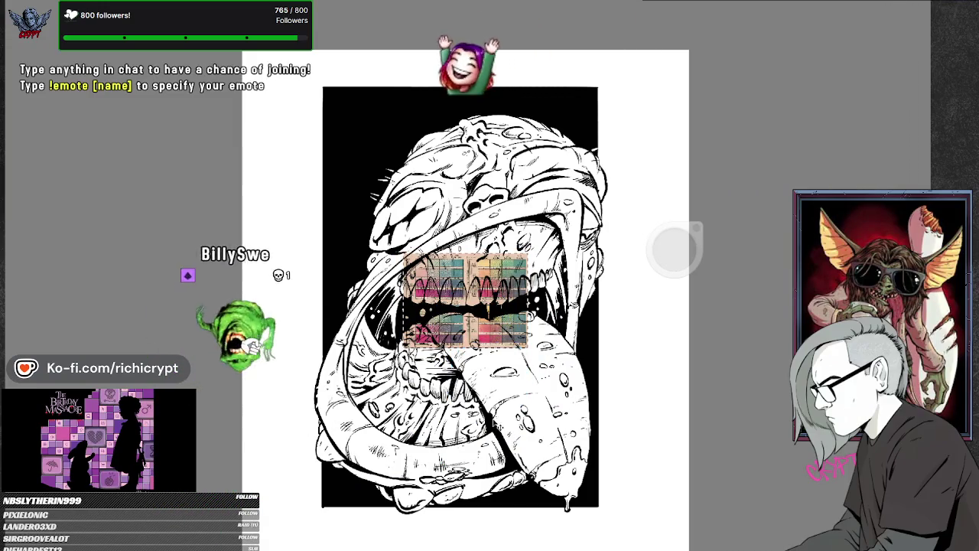
left_click_drag(524, 426, 344, 260)
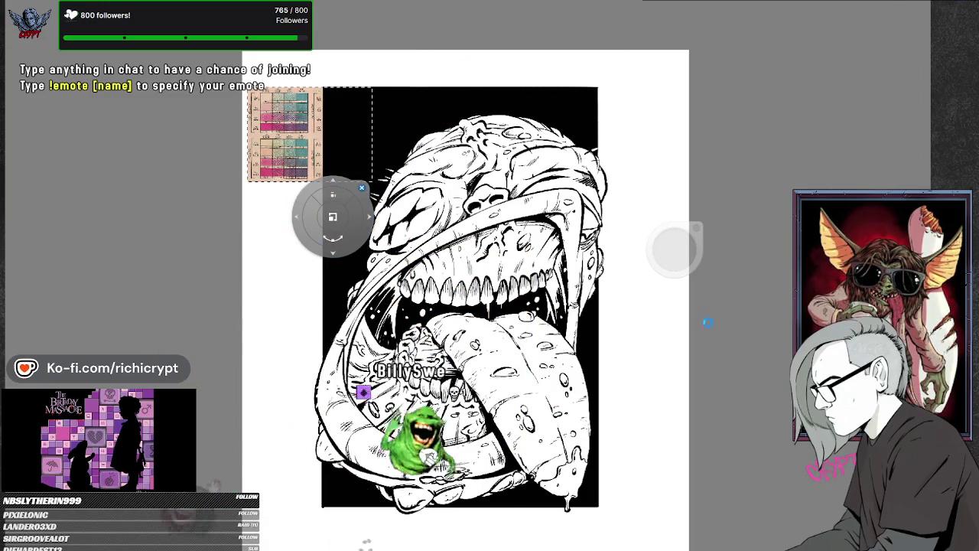
key("Return")
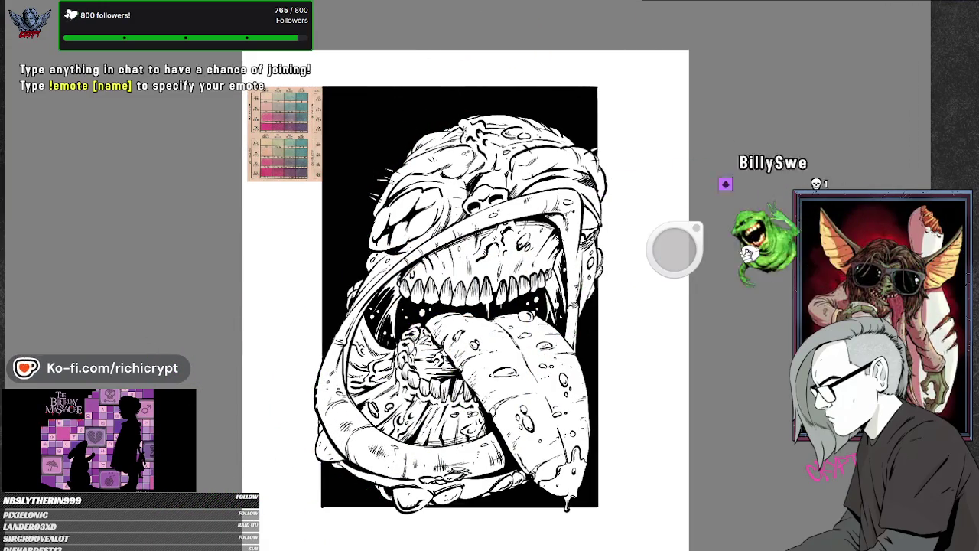
Bucket-fill the upper and lower lip bands with pink.
scroll(459, 230, "up", 5)
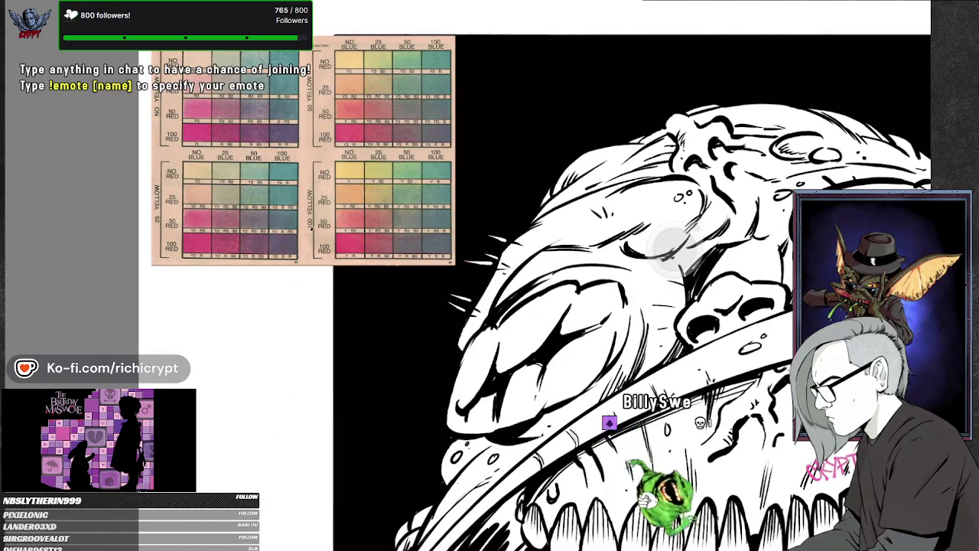
scroll(641, 347, "down", 5)
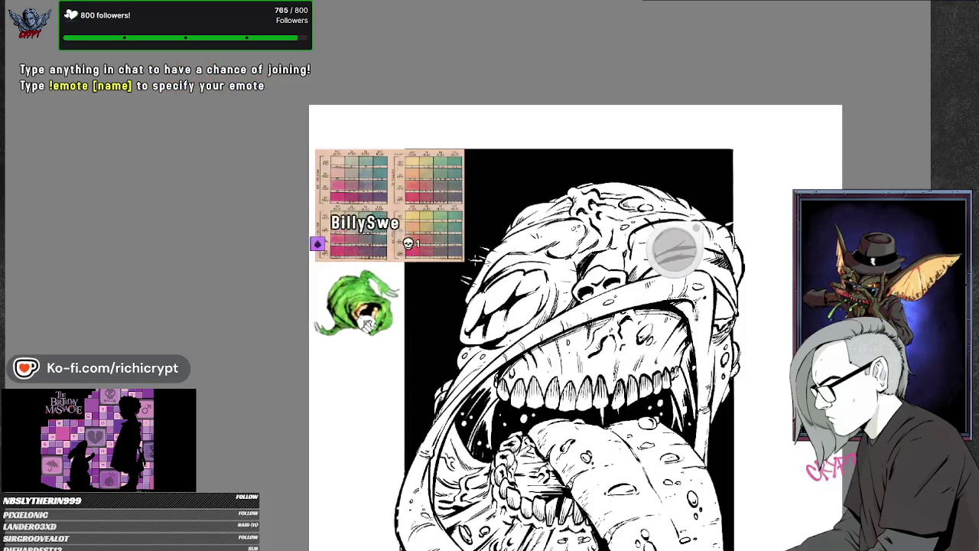
scroll(642, 346, "down", 3)
scroll(642, 347, "up", 2)
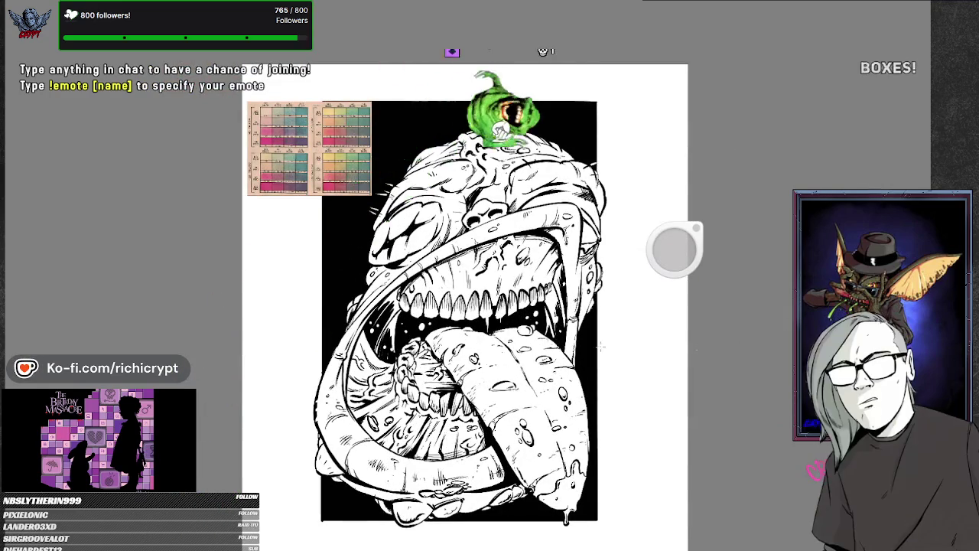
scroll(601, 368, "up", 1)
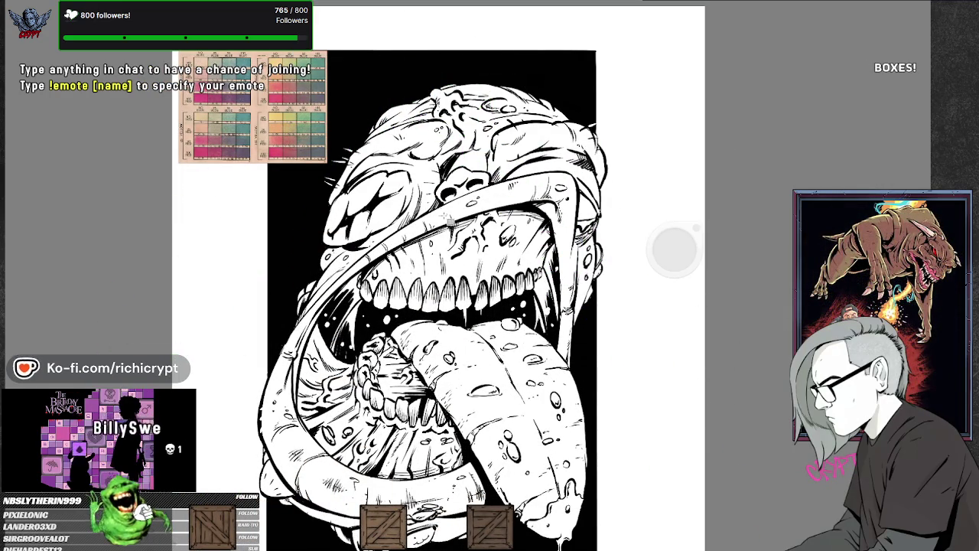
left_click(489, 193)
left_click(266, 399)
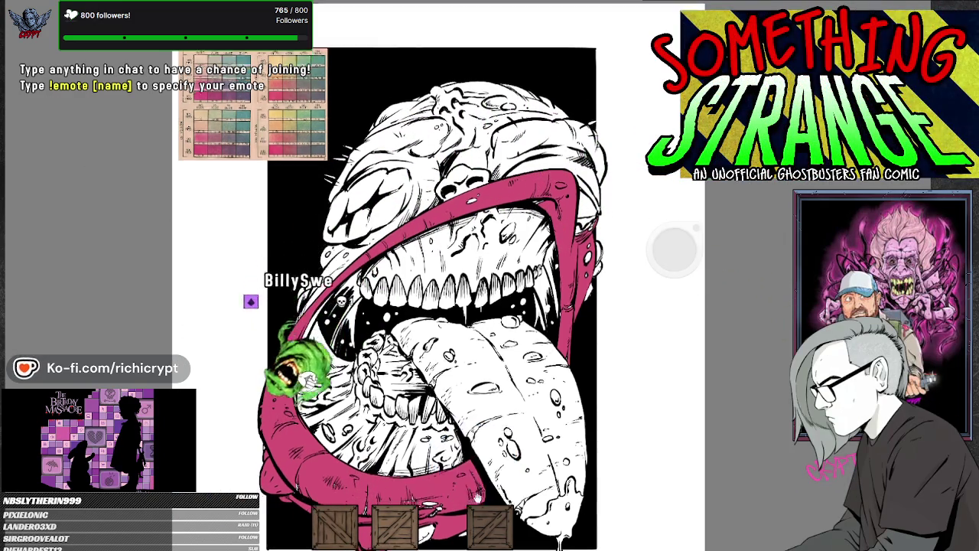
Pan the view up to bring the monster's upper head into view.
scroll(433, 290, "down", 1)
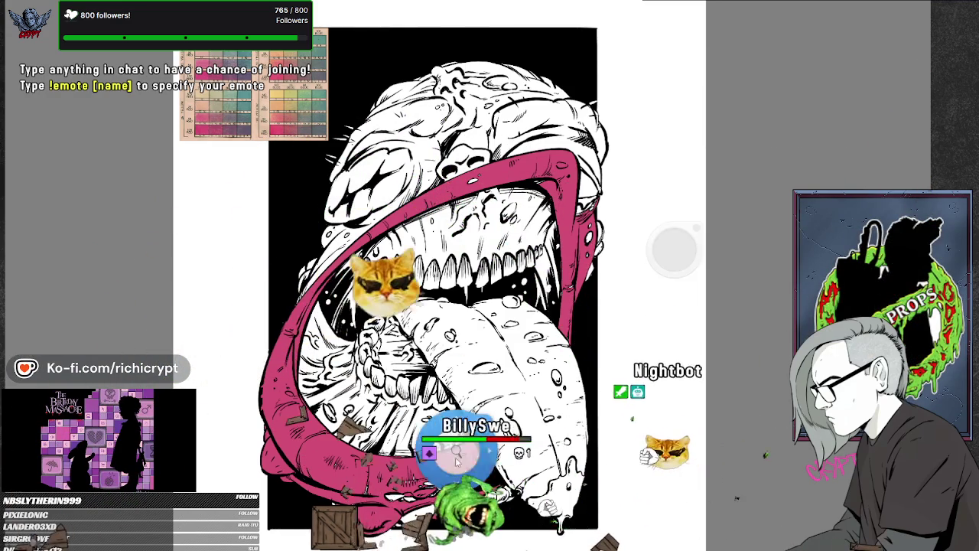
scroll(452, 398, "down", 3)
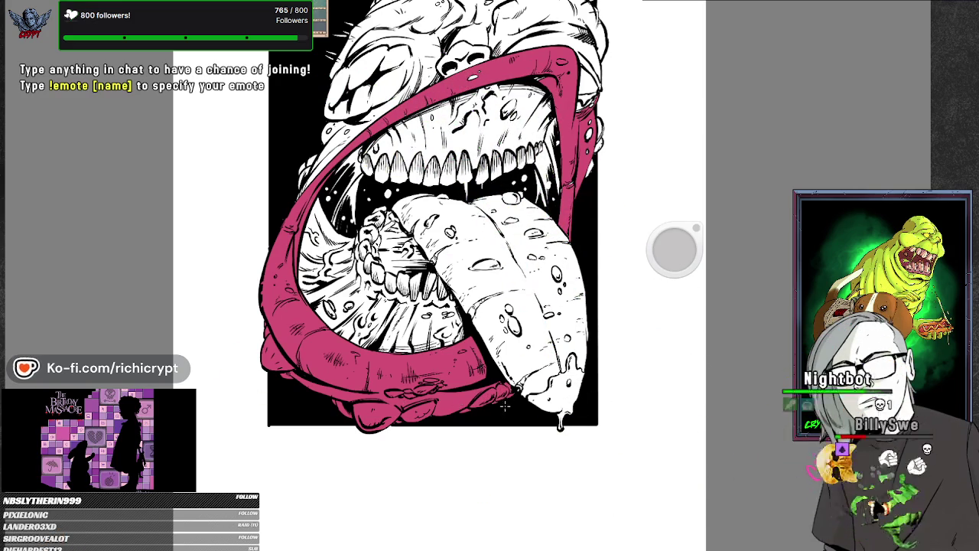
left_click_drag(601, 267, 598, 267)
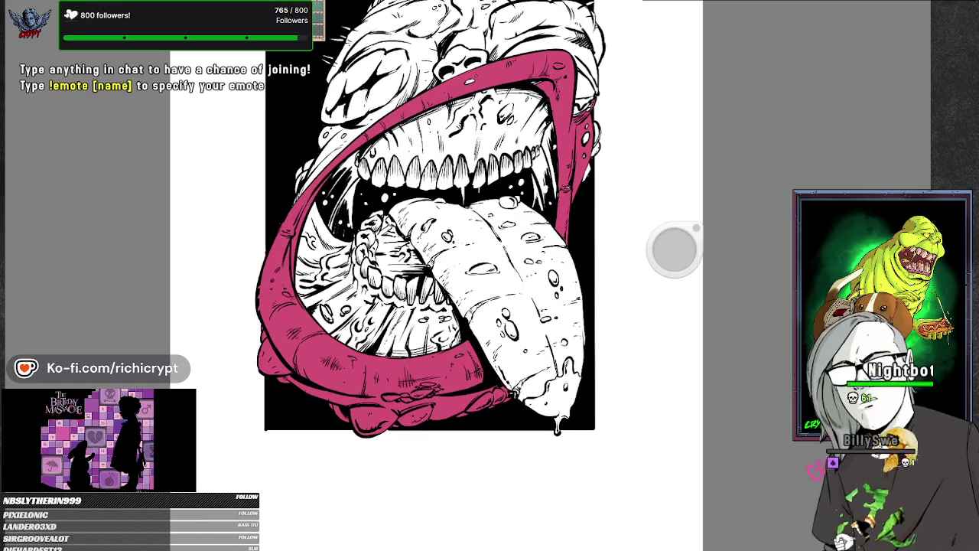
left_click_drag(429, 230, 383, 329)
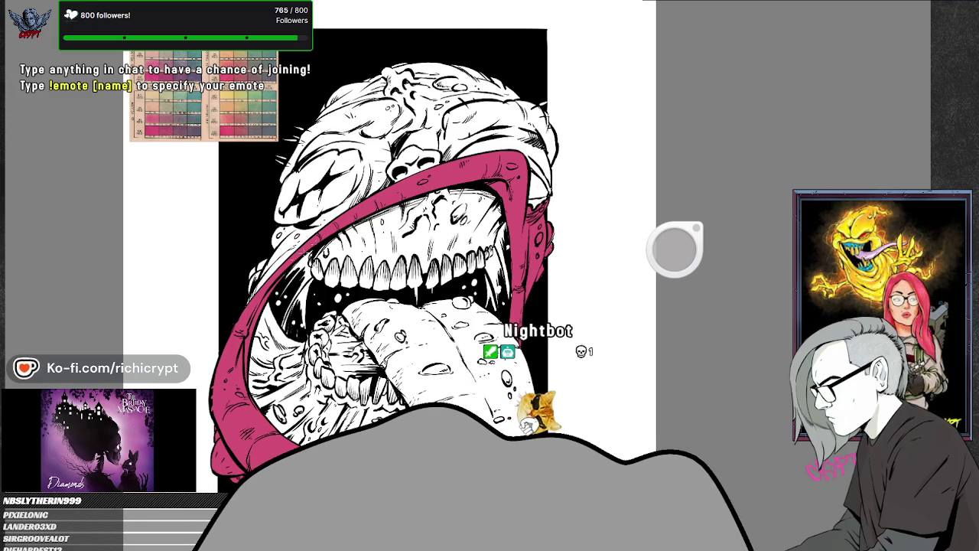
left_click_drag(596, 130, 585, 222)
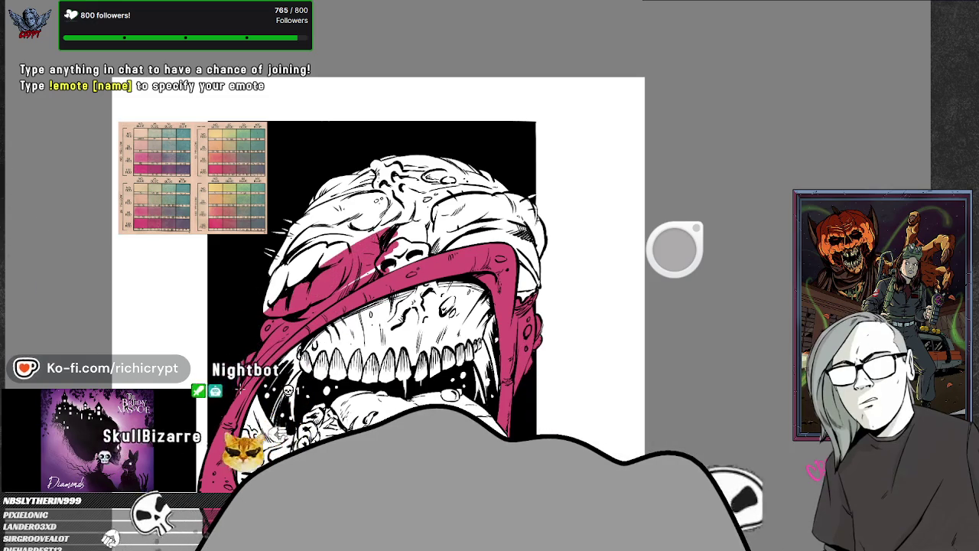
Fill the forehead and eye area with pink, then zoom in on the face to check it.
left_click_drag(398, 203, 268, 314)
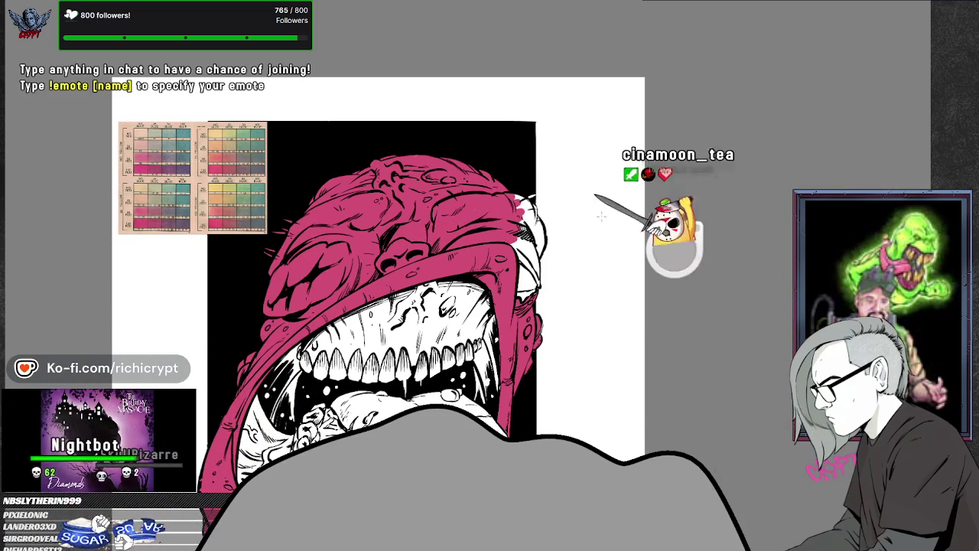
left_click_drag(590, 357, 437, 354)
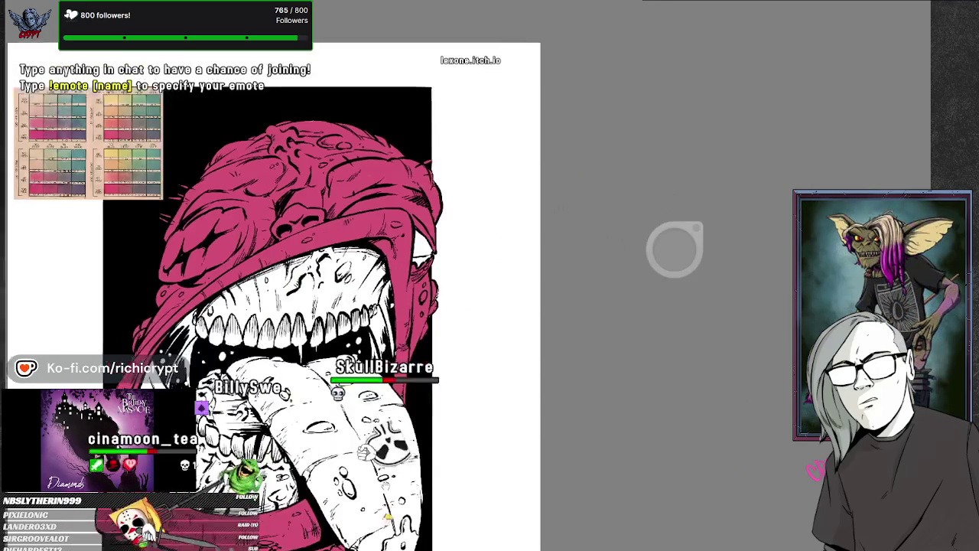
left_click_drag(447, 405, 446, 451)
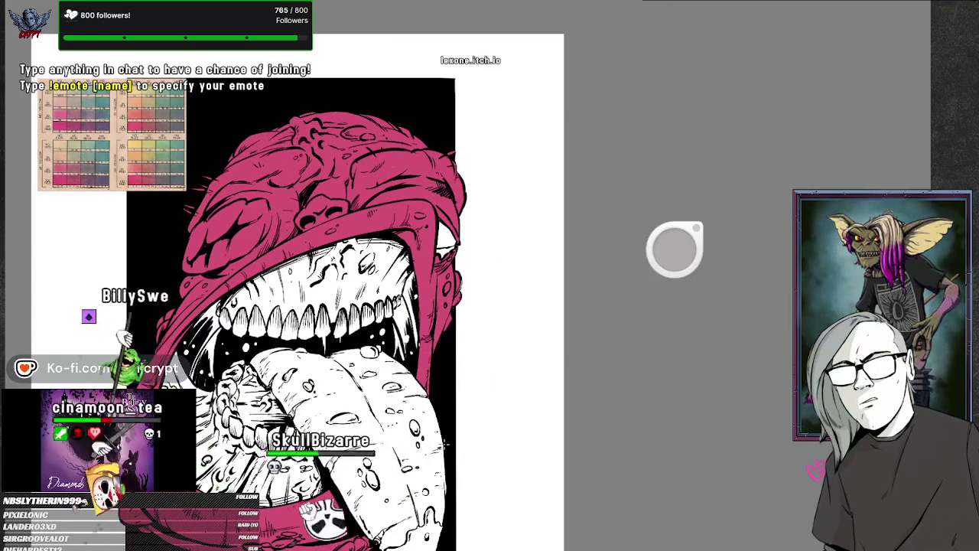
mouse_move(446, 405)
left_mouse_down()
mouse_move(446, 436)
mouse_move(492, 431)
left_mouse_up()
left_click_drag(524, 352, 528, 383)
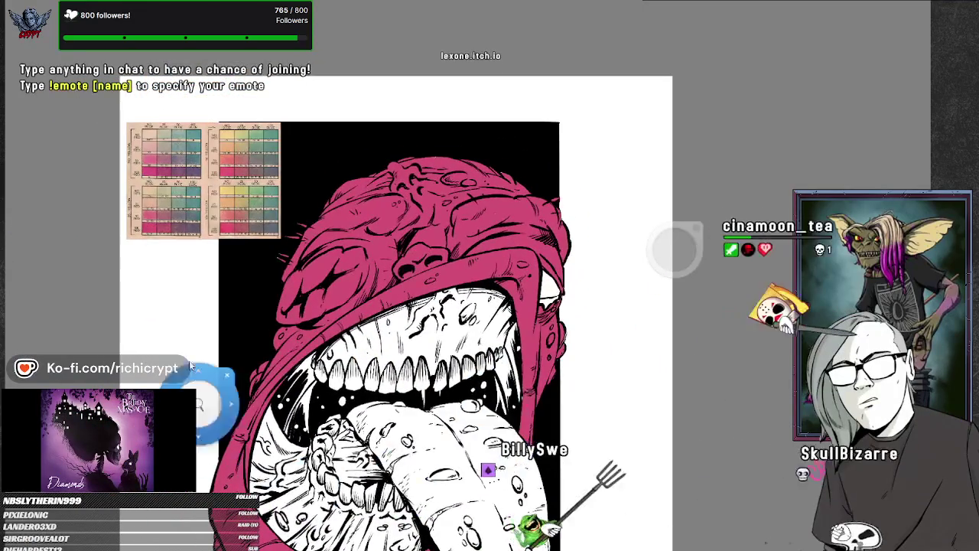
left_click_drag(197, 393, 267, 301)
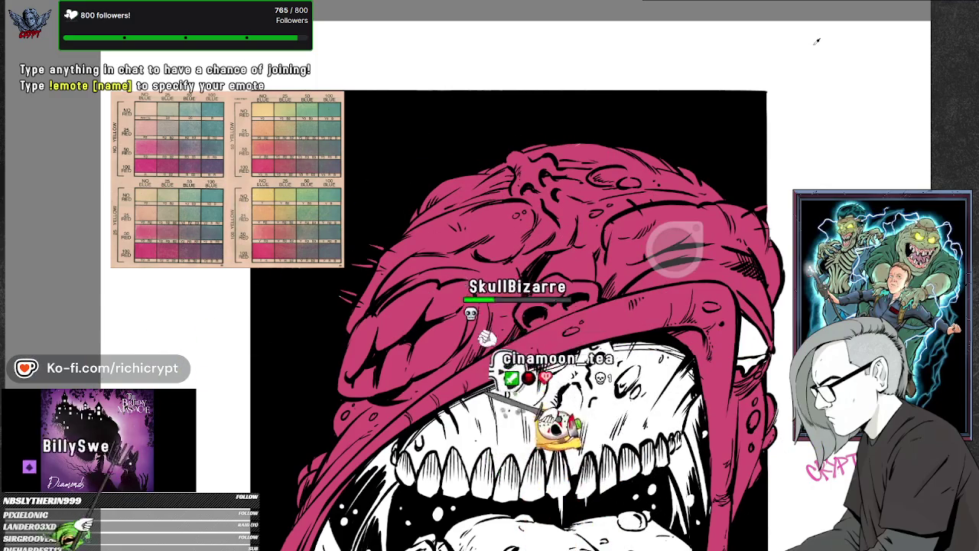
left_click(525, 286)
left_click_drag(525, 286, 350, 296)
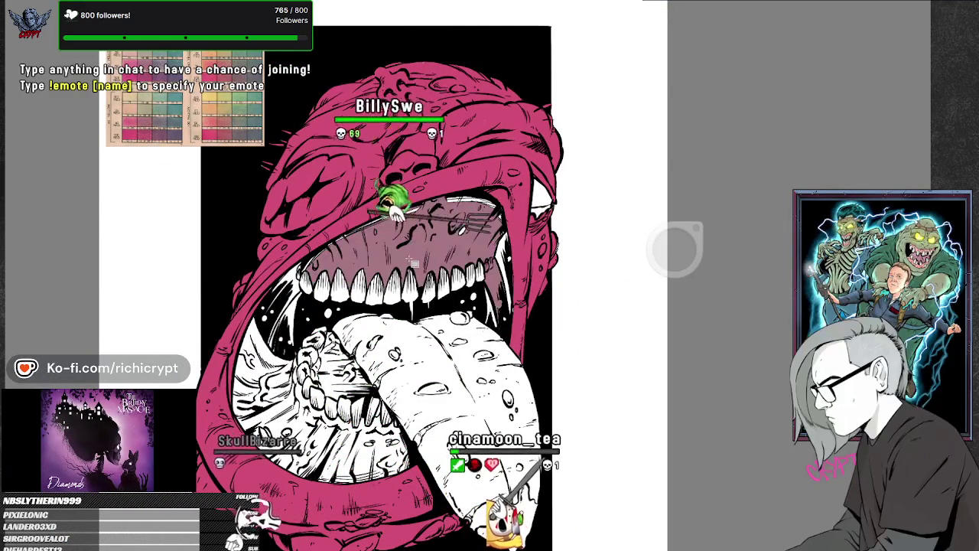
Shade the upper mouth interior mauve pink, undo it, then redo the fill.
left_click_drag(428, 214, 505, 294)
key("ctrl+z")
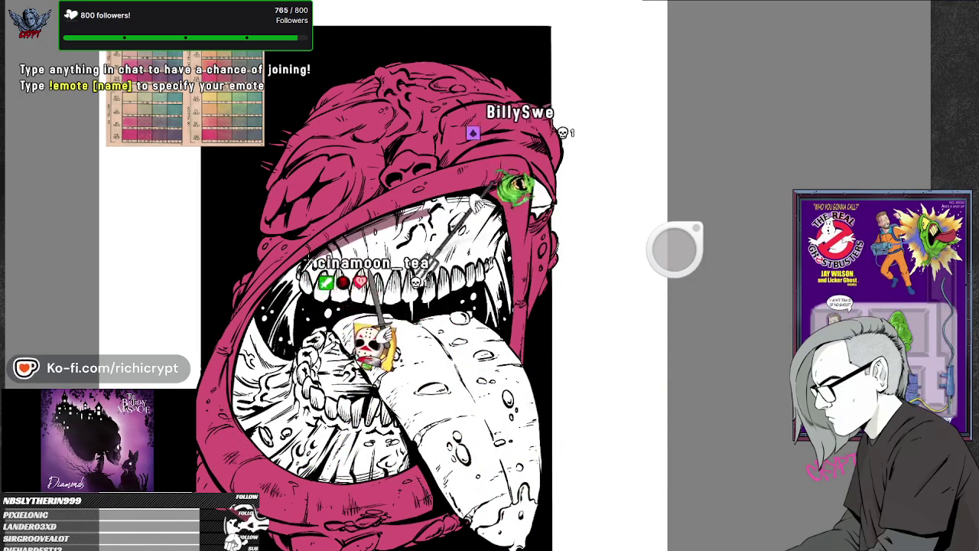
key("ctrl+shift+z")
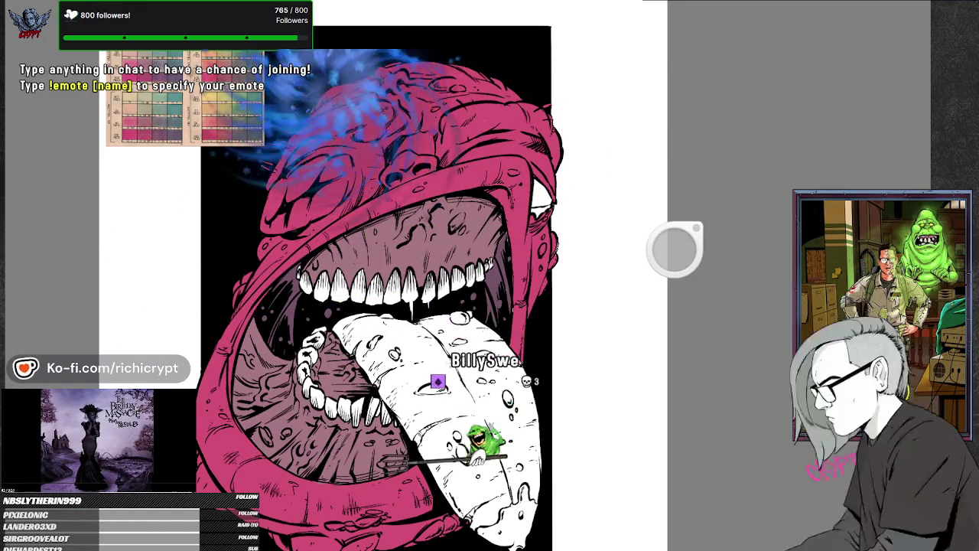
Paint muted mauve strokes across the tongue, leaving white near the tip.
left_click_drag(482, 417, 434, 359)
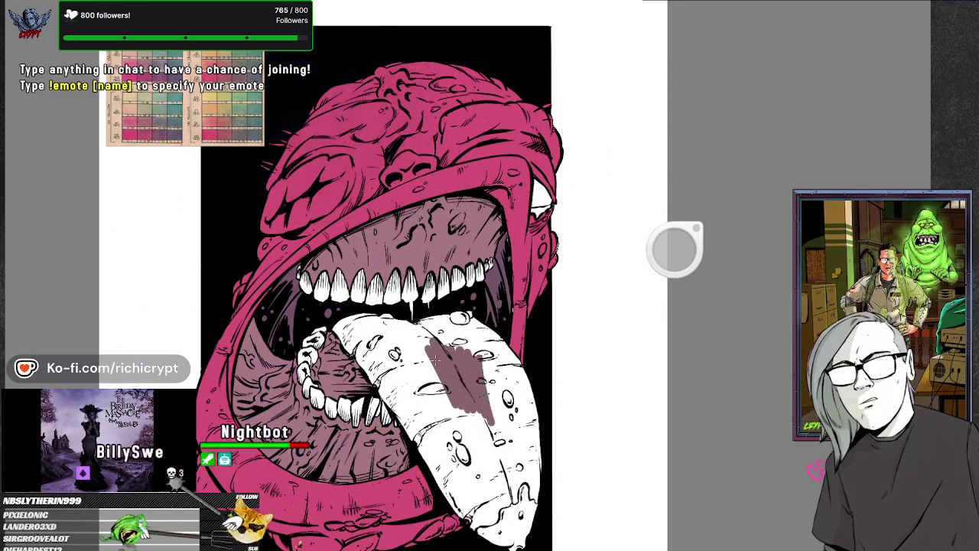
left_click_drag(497, 359, 528, 451)
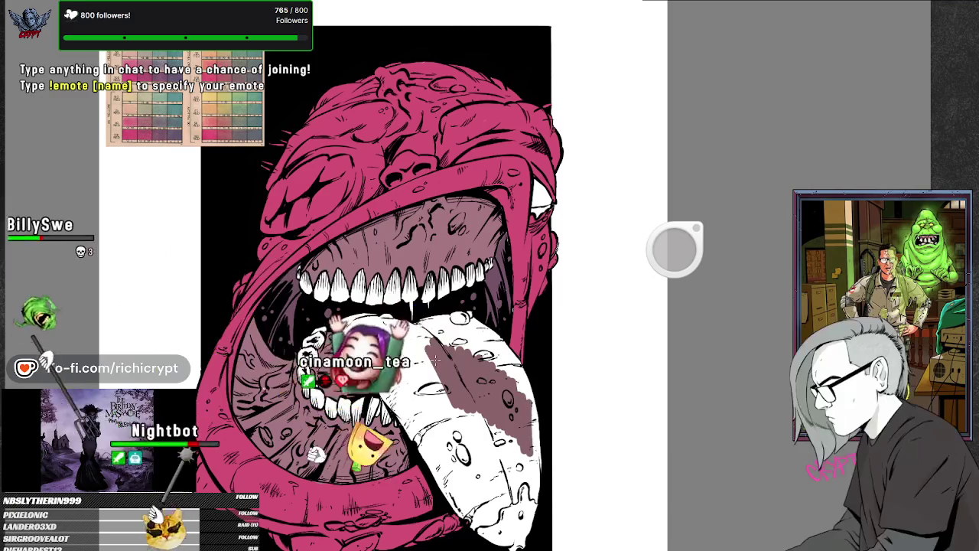
left_click_drag(434, 360, 526, 436)
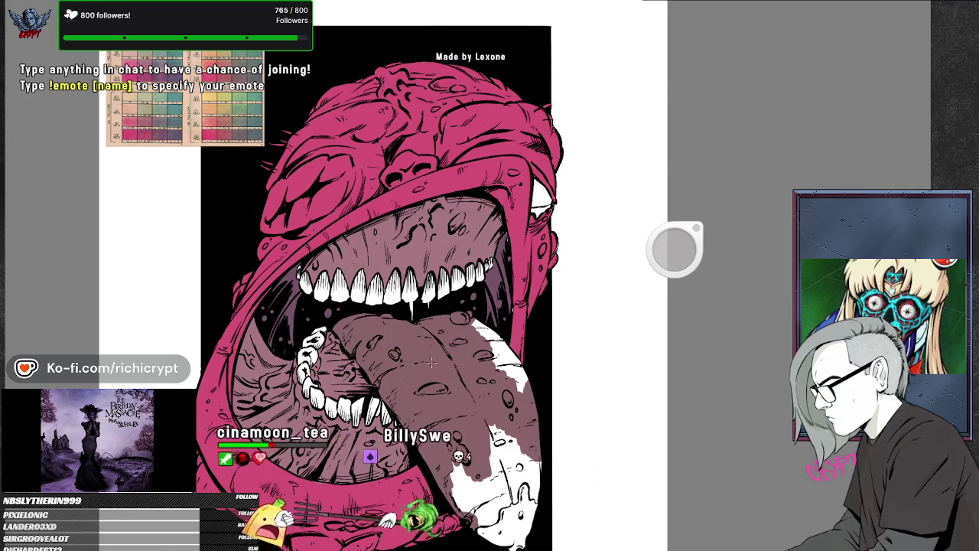
scroll(542, 273, "down", 5)
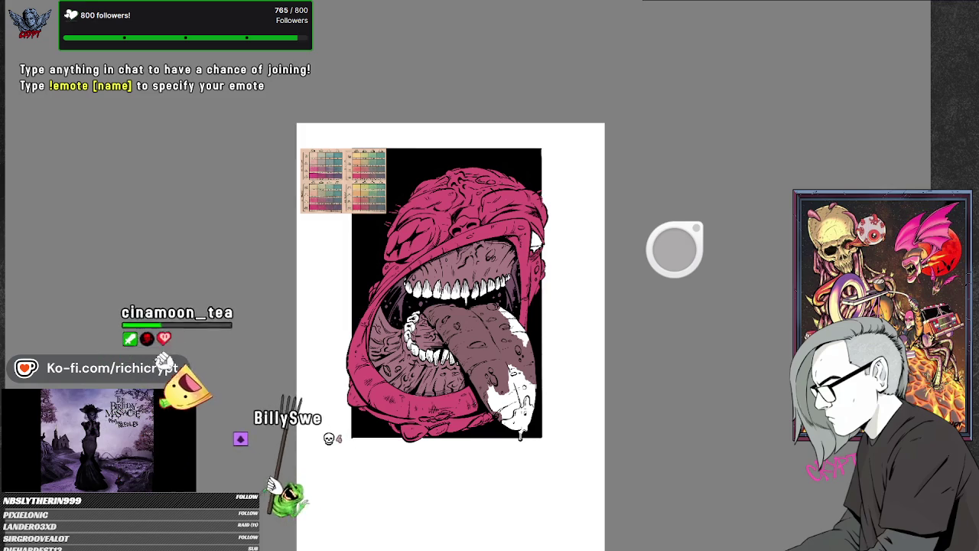
Zoom in and back out around the tongue area.
scroll(527, 315, "up", 5)
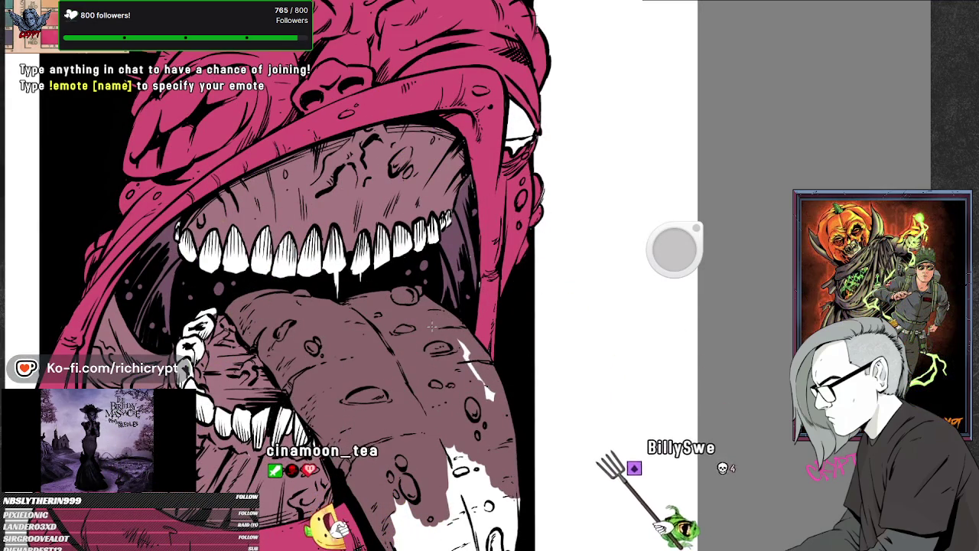
scroll(426, 325, "down", 3)
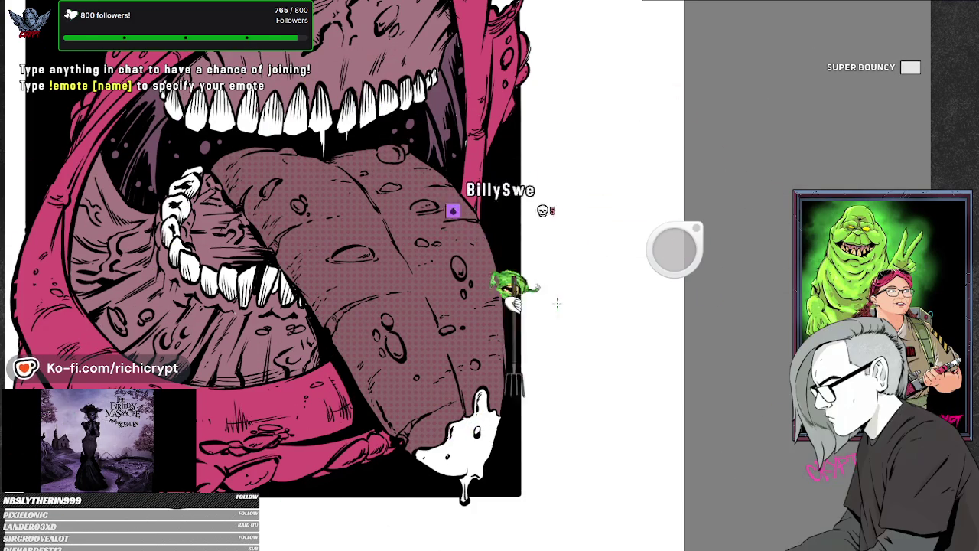
Zoom out to the whole illustration, then pan and zoom onto the mouth and tongue.
mouse_move(514, 278)
left_mouse_down()
mouse_move(512, 359)
mouse_move(485, 417)
left_mouse_up()
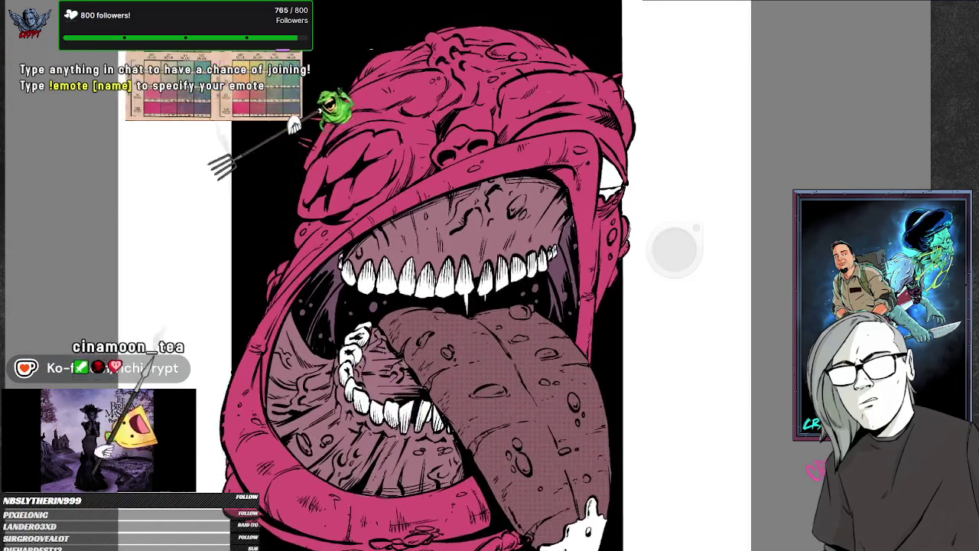
left_click_drag(299, 225, 357, 280)
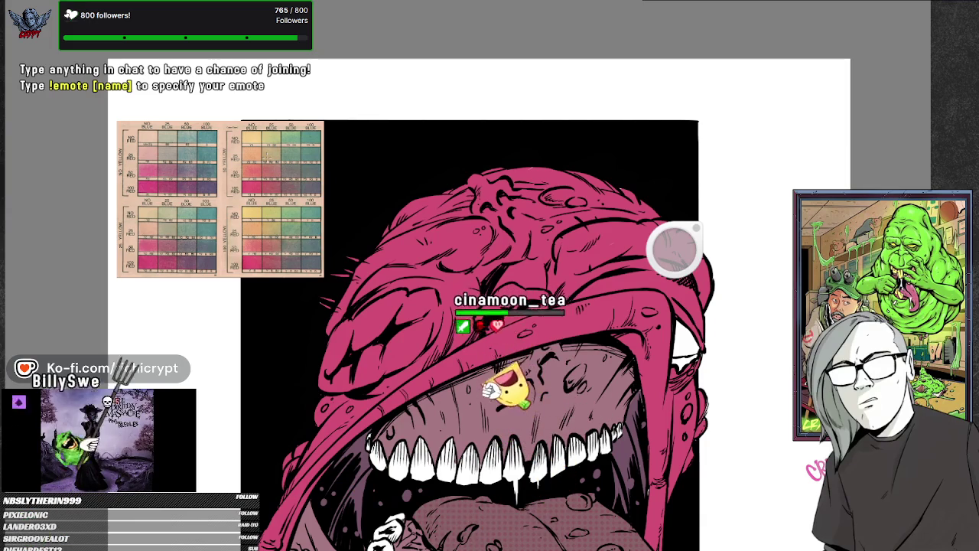
left_click_drag(546, 405, 348, 436)
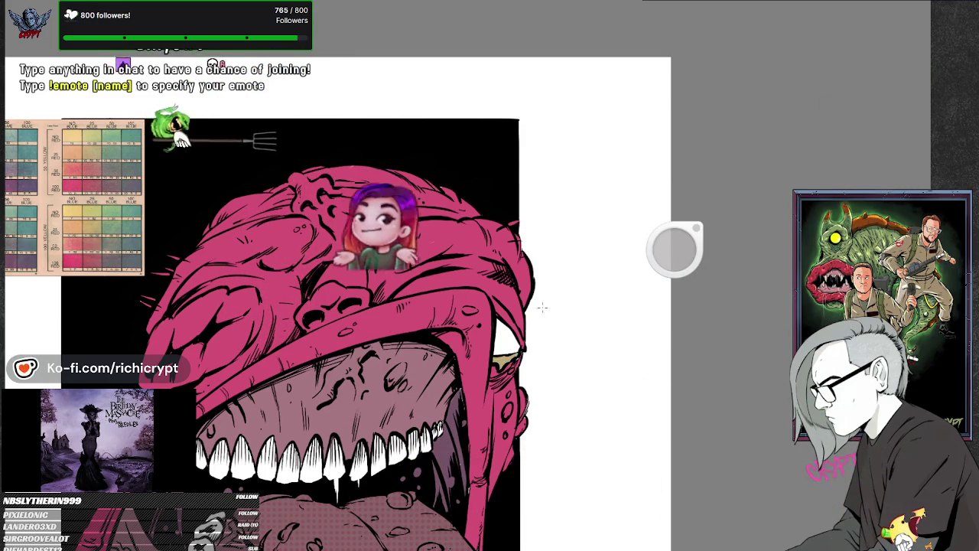
scroll(353, 276, "down", 3)
left_click_drag(485, 398, 465, 179)
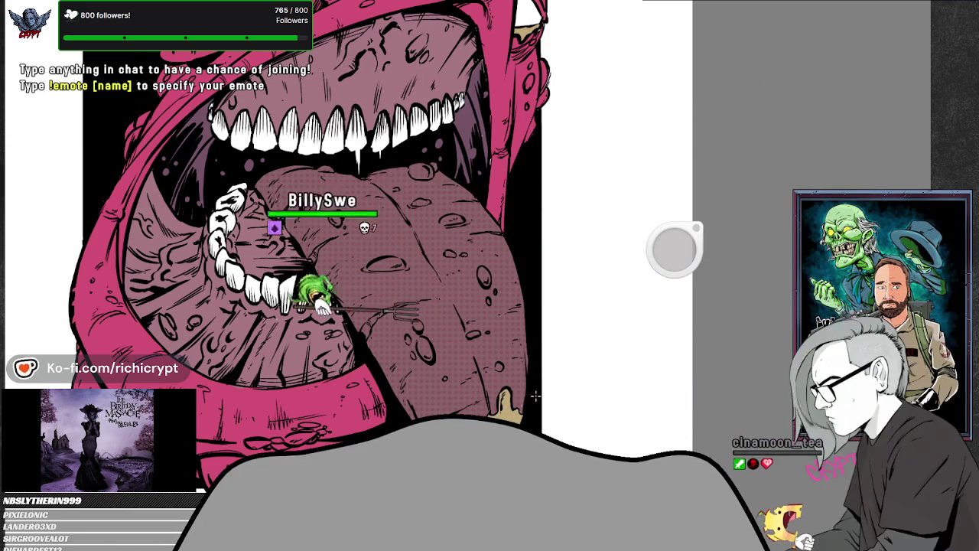
scroll(536, 395, "down", 5)
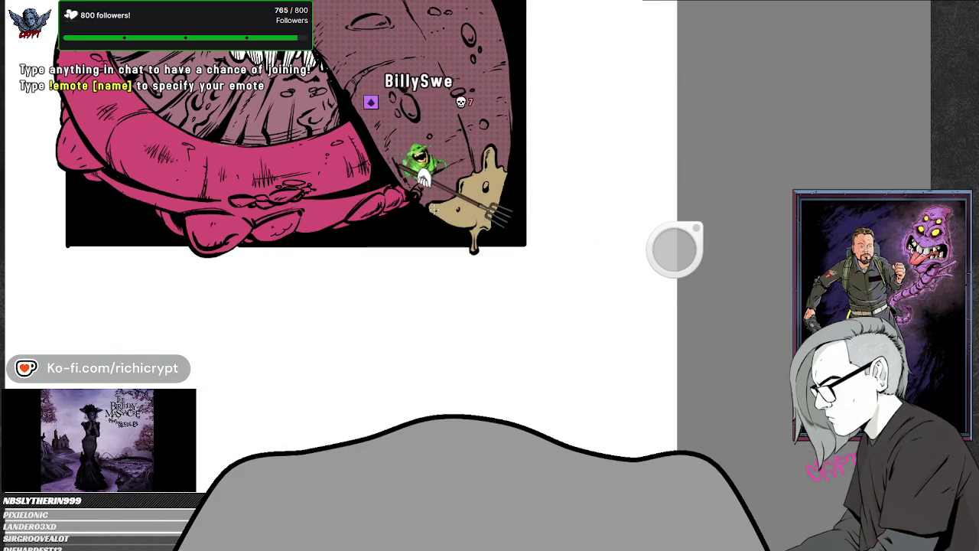
scroll(543, 155, "down", 3)
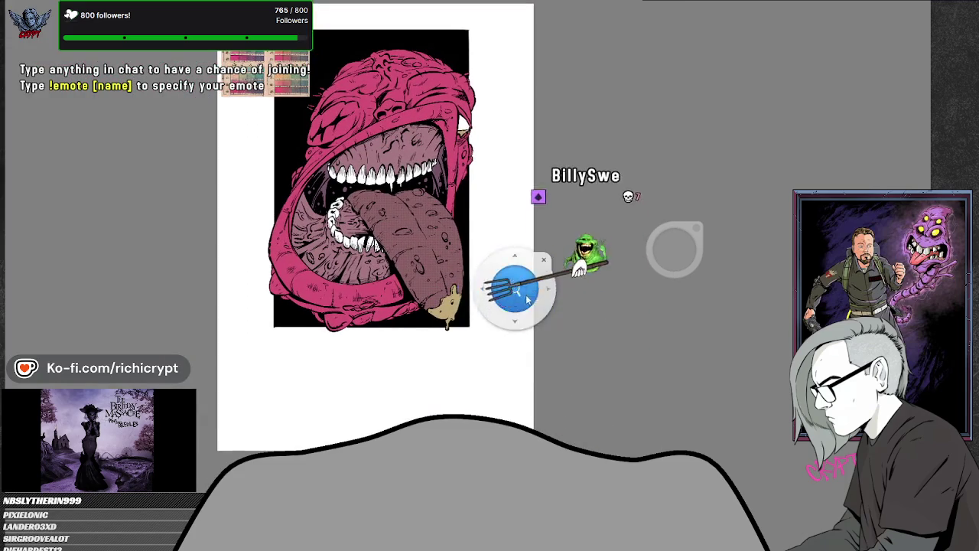
Adjust zoom and shift the page view down across the artwork.
left_click_drag(493, 308, 523, 305)
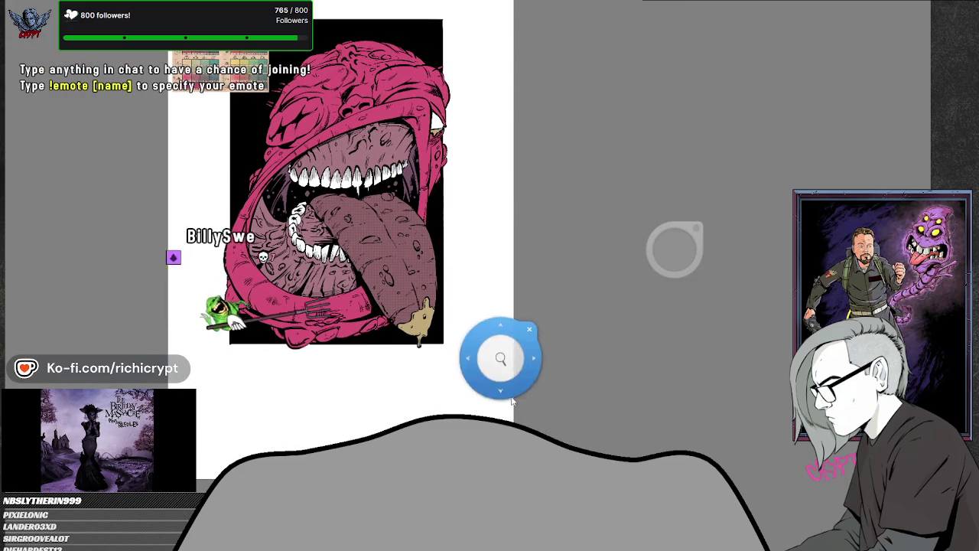
left_click_drag(498, 356, 495, 391)
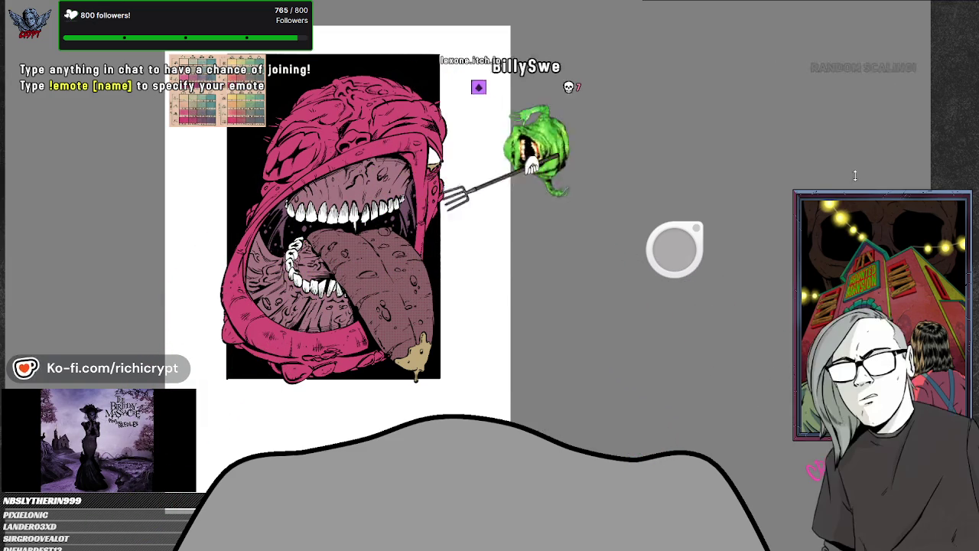
scroll(256, 119, "up", 3)
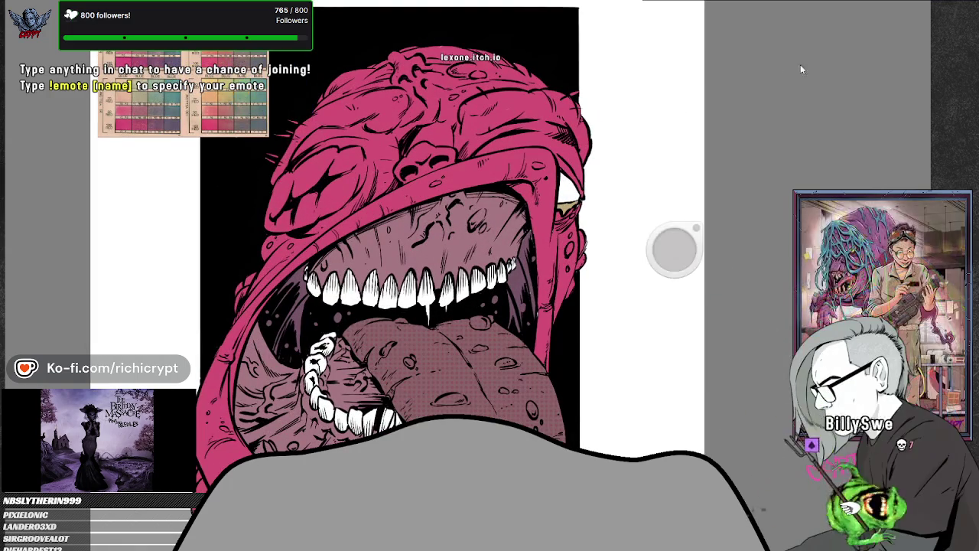
scroll(327, 203, "up", 2)
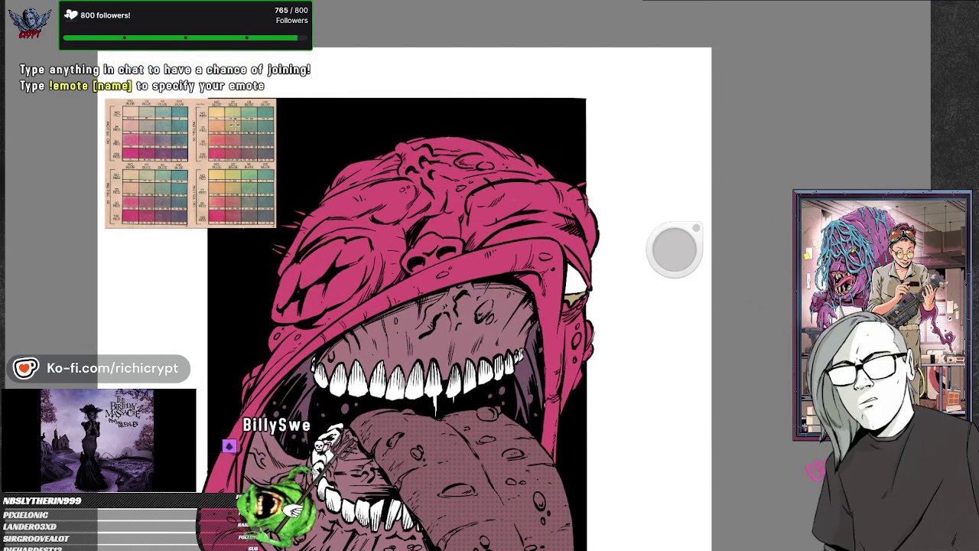
scroll(535, 270, "down", 2)
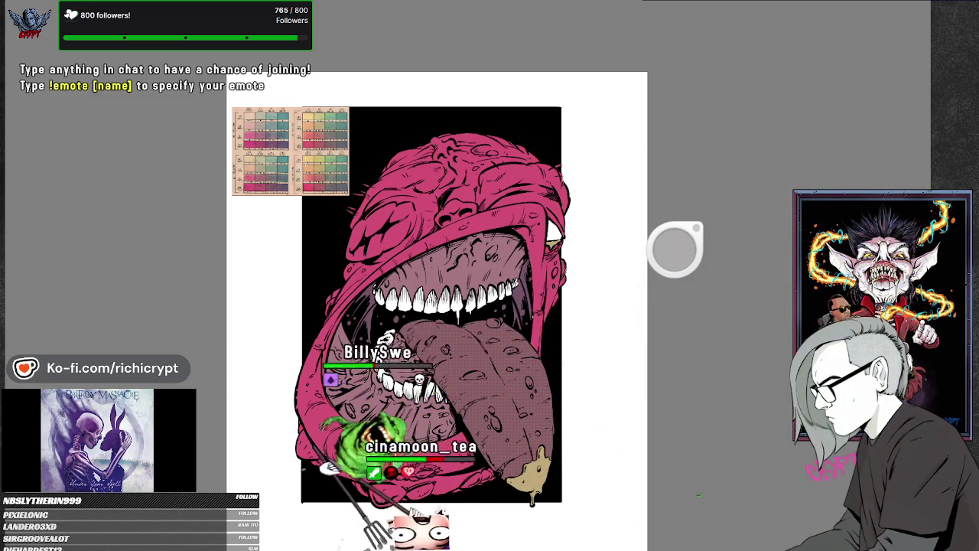
Zoom in on the monster's face and pan down to the open mouth and tongue.
key("ctrl+plus")
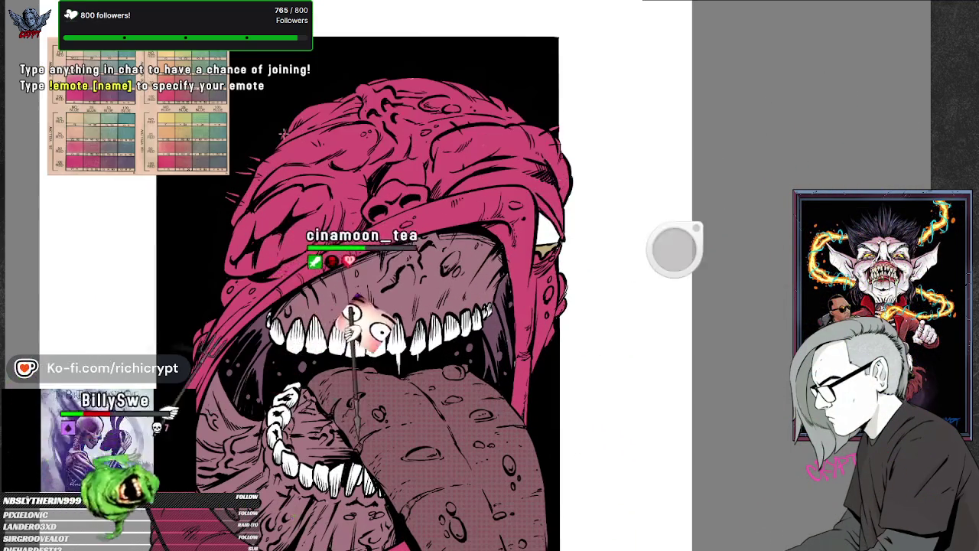
left_click(573, 205)
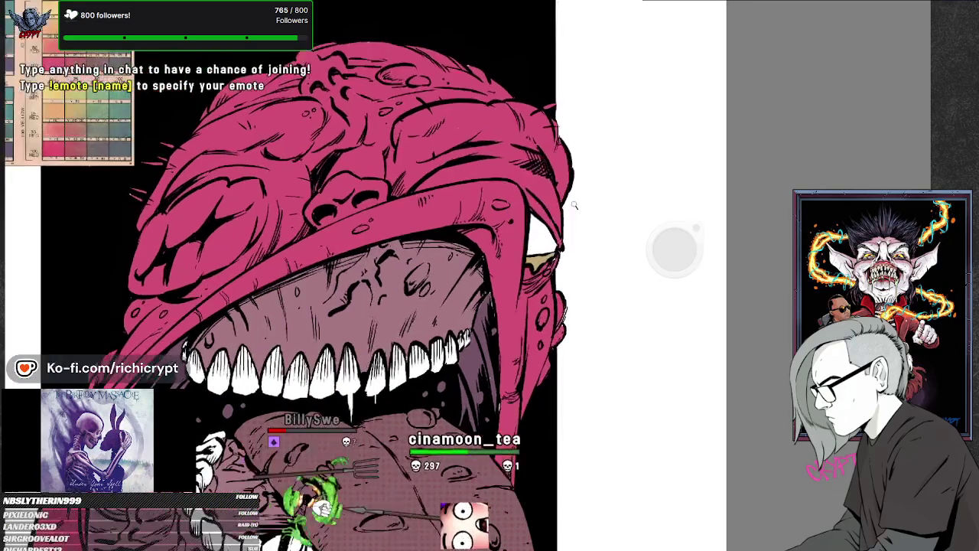
left_click_drag(573, 205, 535, 278)
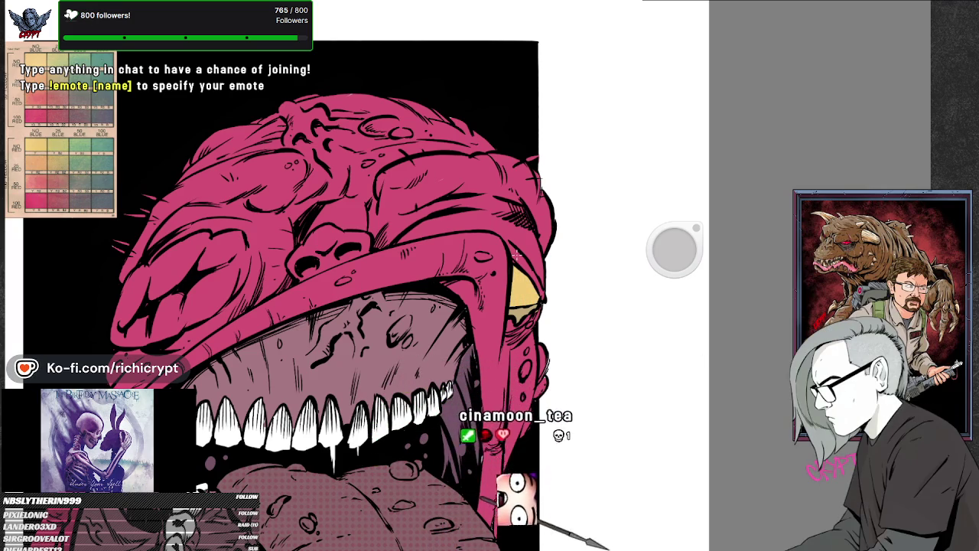
scroll(515, 256, "down", 5)
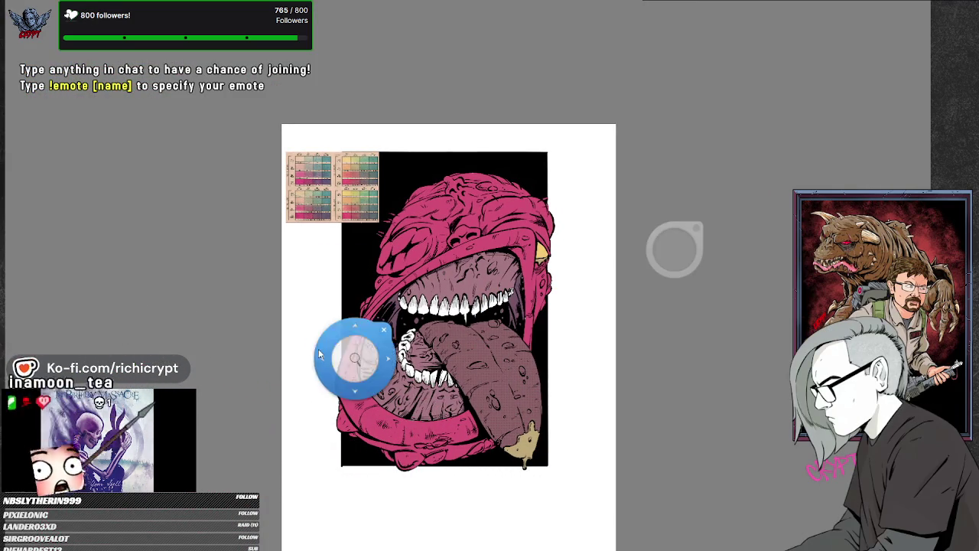
scroll(356, 207, "up", 5)
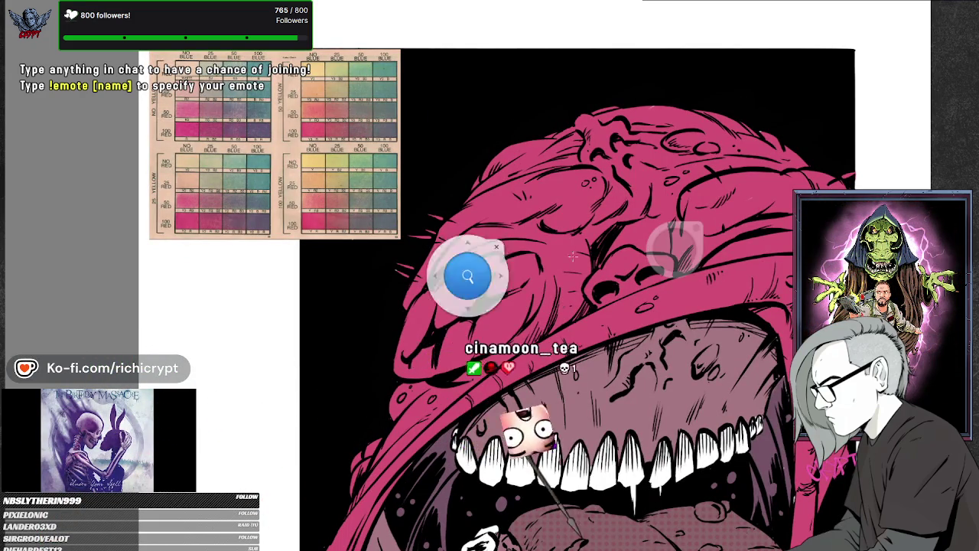
scroll(466, 276, "down", 2)
mouse_move(465, 275)
left_mouse_down()
mouse_move(457, 380)
mouse_move(445, 378)
left_mouse_up()
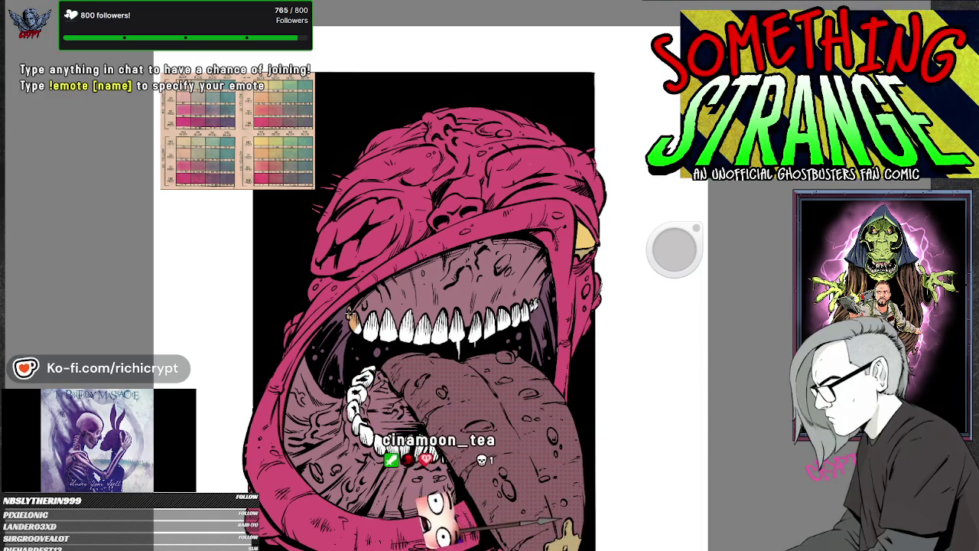
Paint the upper-left teeth, then all remaining white teeth, tan.
left_click_drag(352, 321, 452, 325)
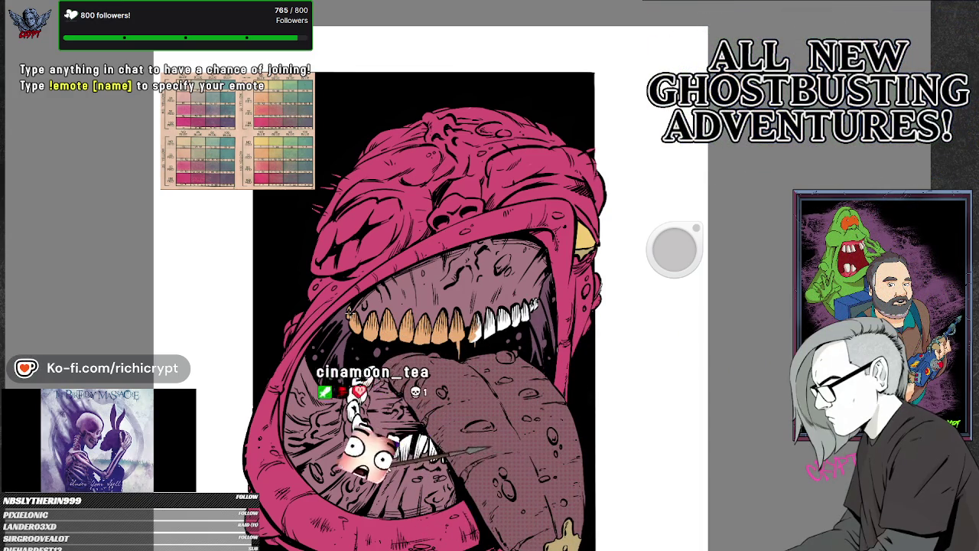
left_click_drag(348, 312, 535, 309)
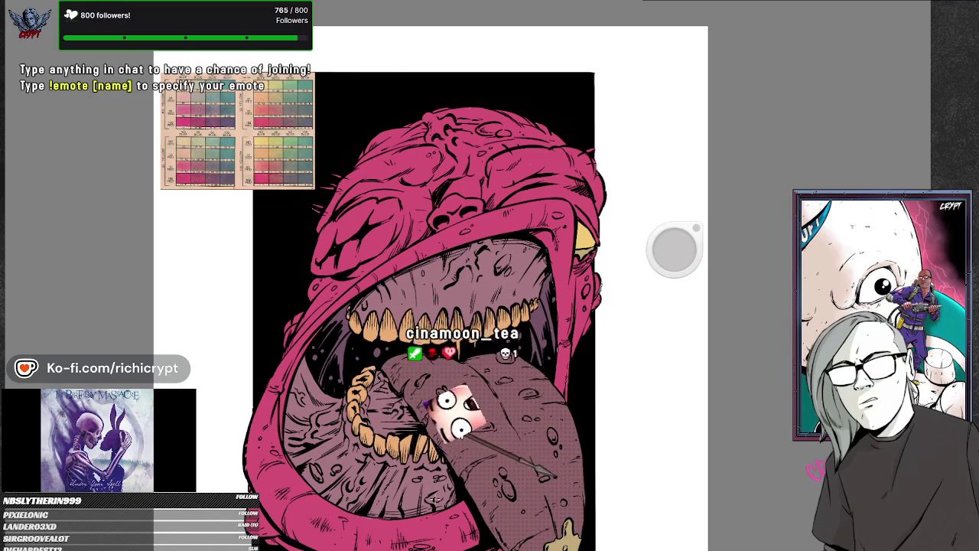
scroll(291, 176, "up", 5)
left_click_drag(291, 176, 372, 316)
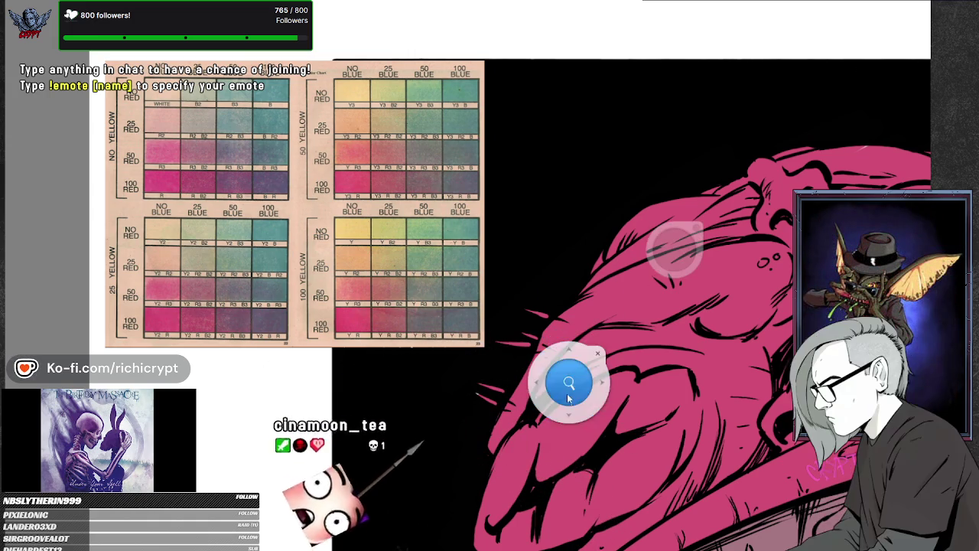
Zoom in closer on the monster's head.
mouse_move(564, 383)
left_mouse_down()
mouse_move(528, 367)
mouse_move(525, 454)
mouse_move(501, 415)
mouse_move(501, 428)
left_mouse_up()
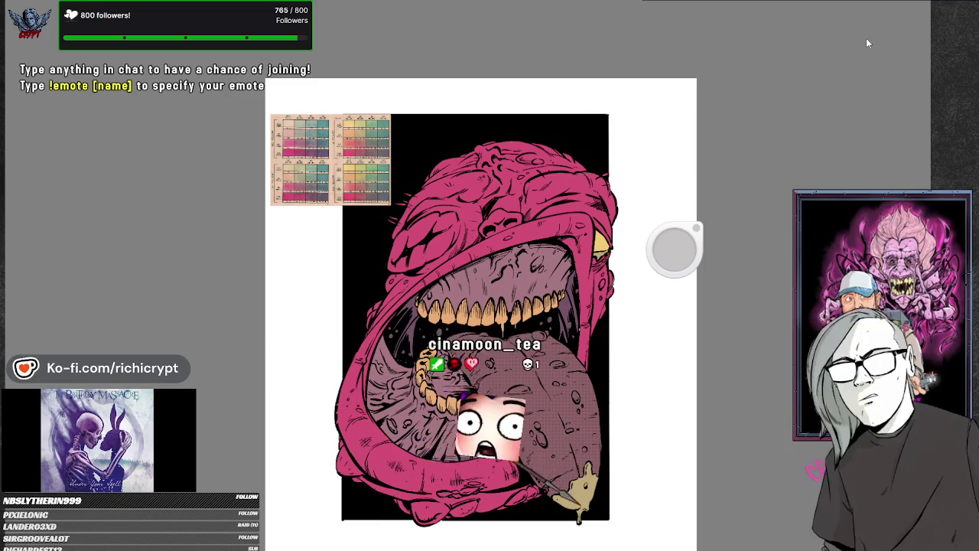
scroll(453, 180, "up", 5)
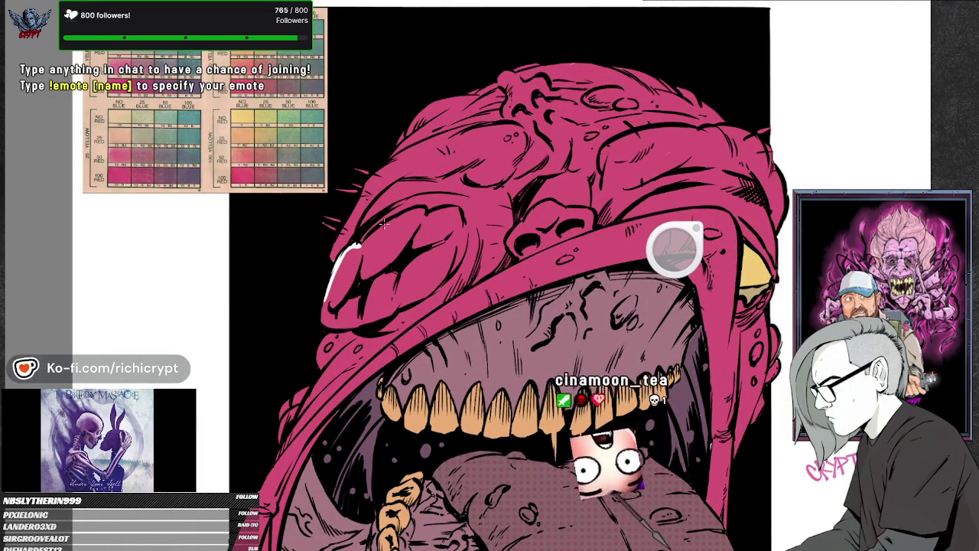
Draw white highlight strokes along the head's edge and top, then pan to review them.
left_click_drag(388, 226, 428, 211)
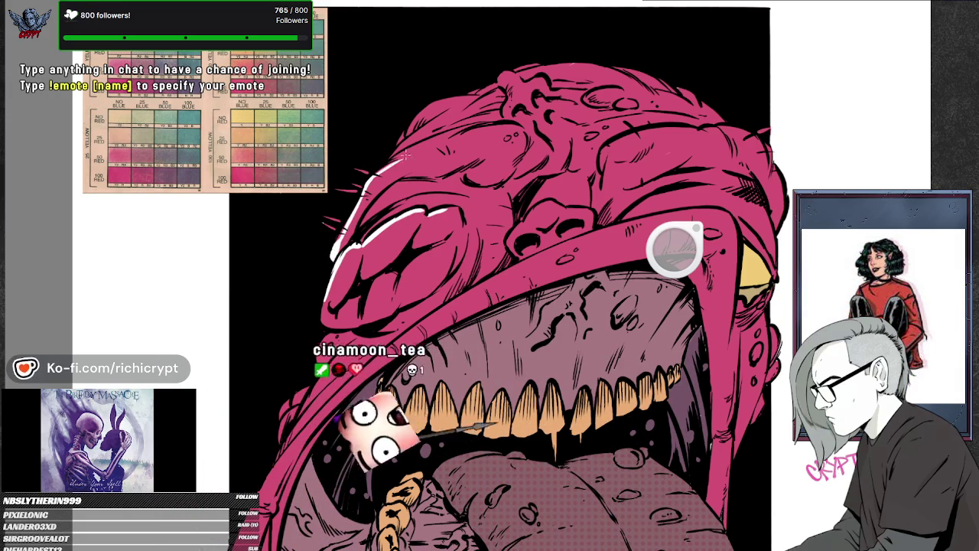
left_click_drag(455, 130, 380, 169)
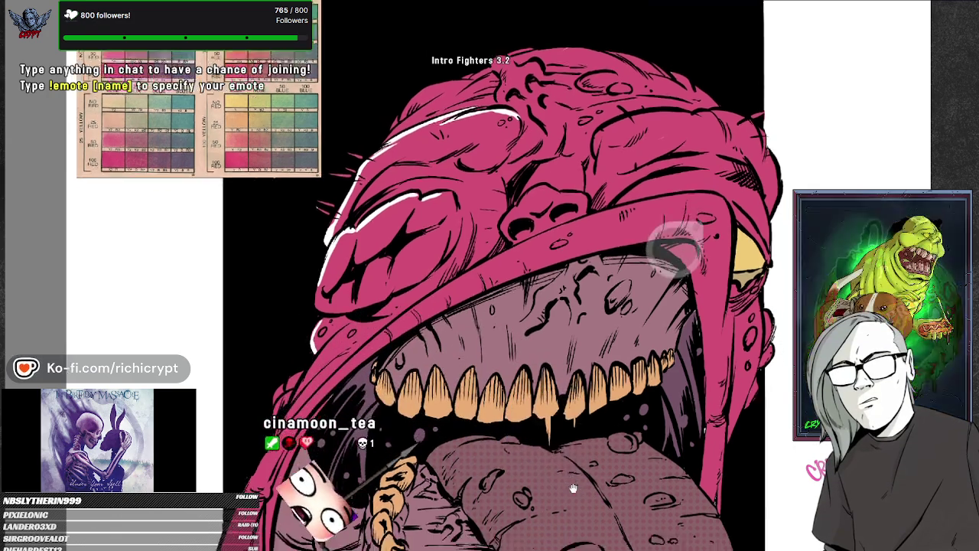
mouse_move(275, 398)
left_mouse_down()
mouse_move(581, 357)
mouse_move(546, 354)
left_mouse_up()
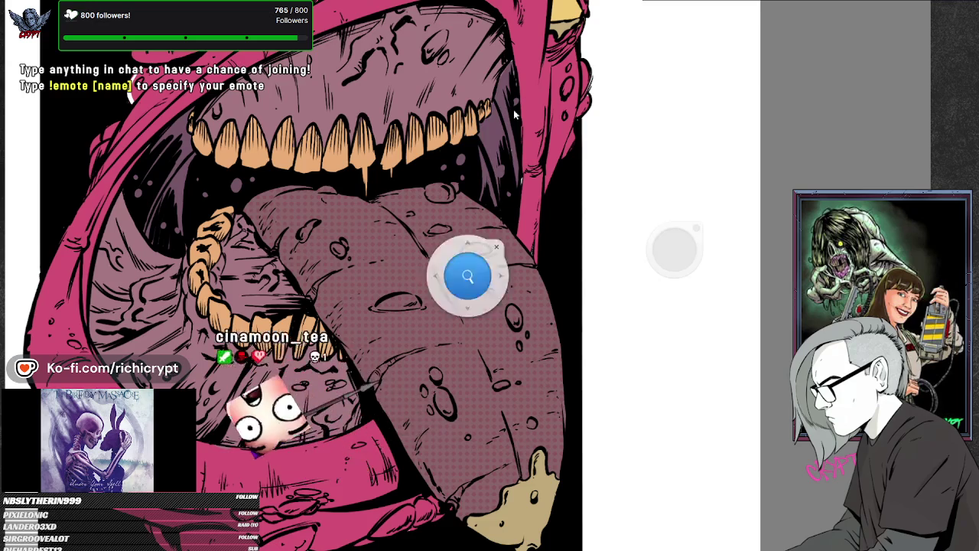
left_click_drag(477, 15, 508, 199)
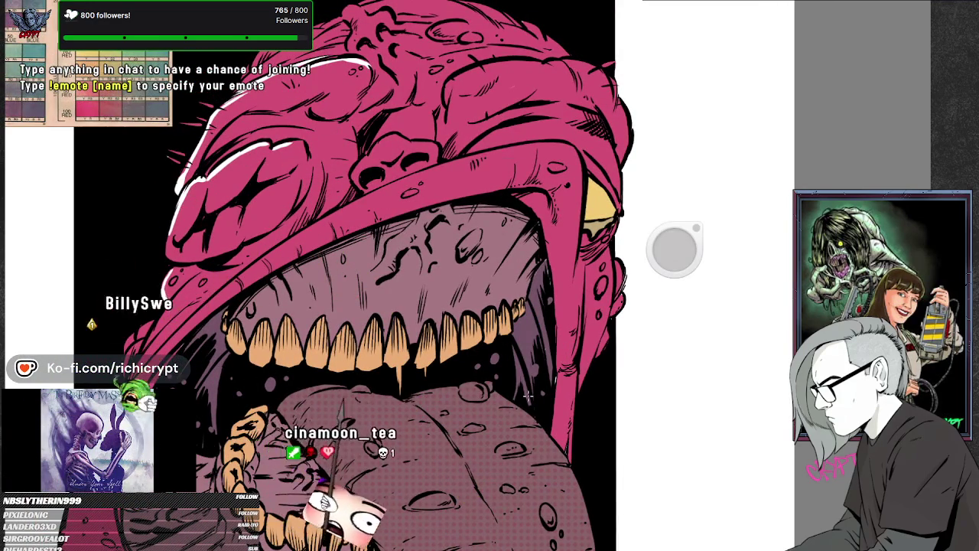
left_click_drag(355, 168, 416, 253)
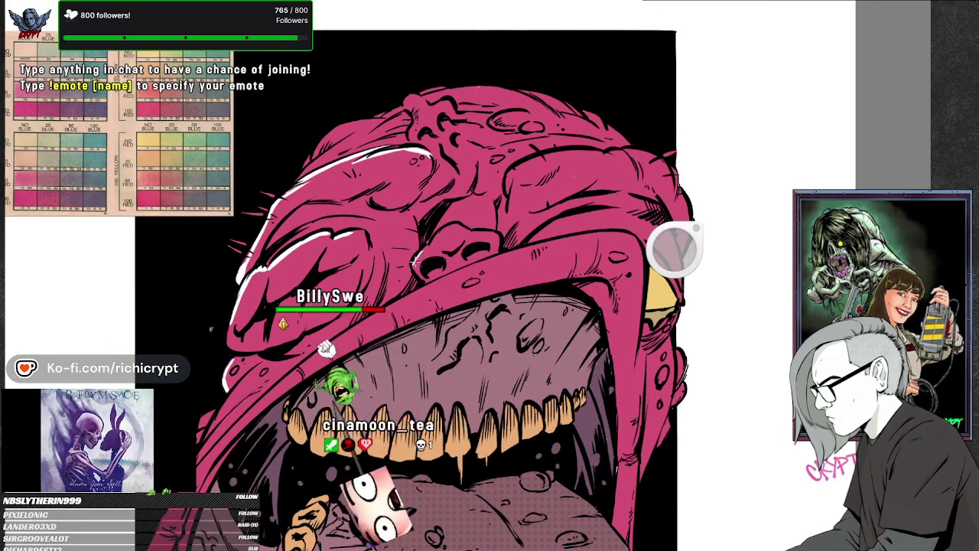
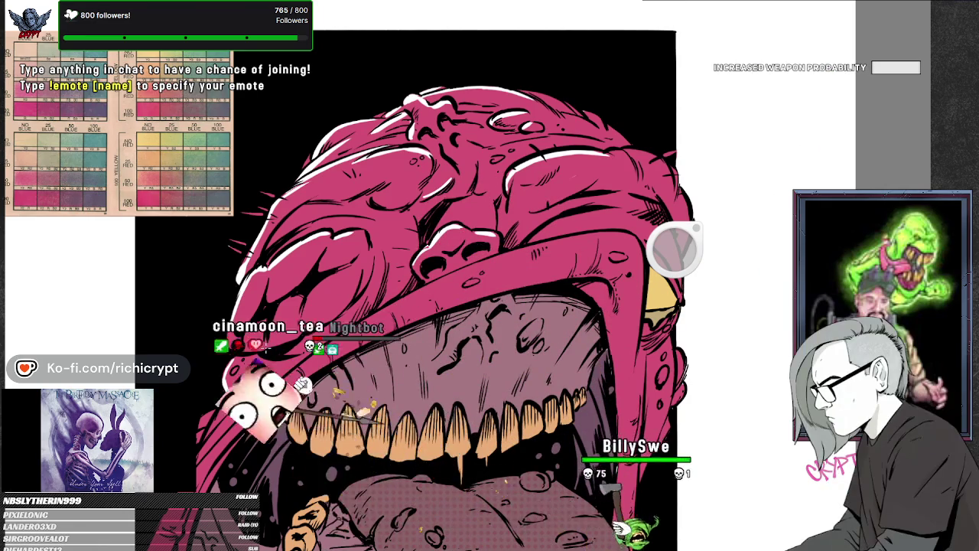
Dab a small white highlight onto the monster's yellow eye.
left_click_drag(551, 283, 442, 165)
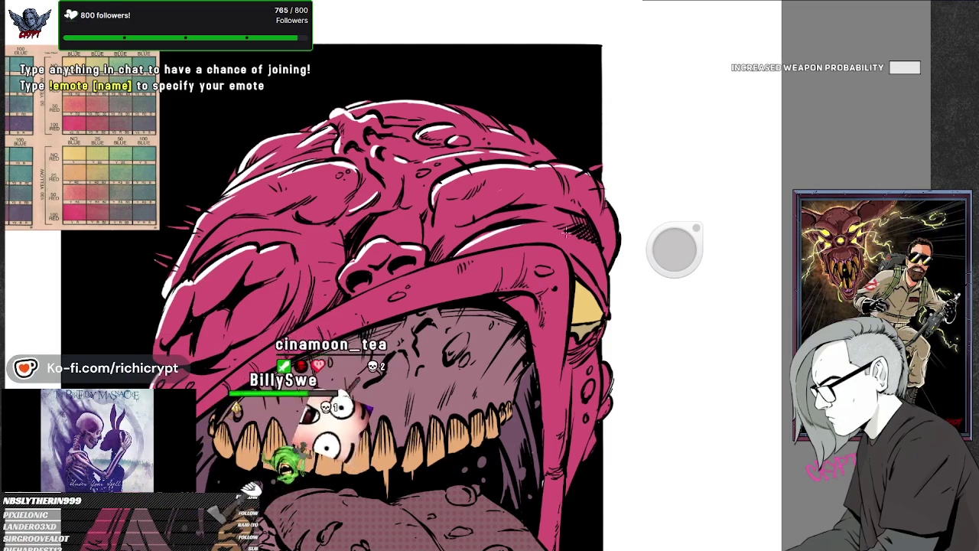
left_click(588, 305)
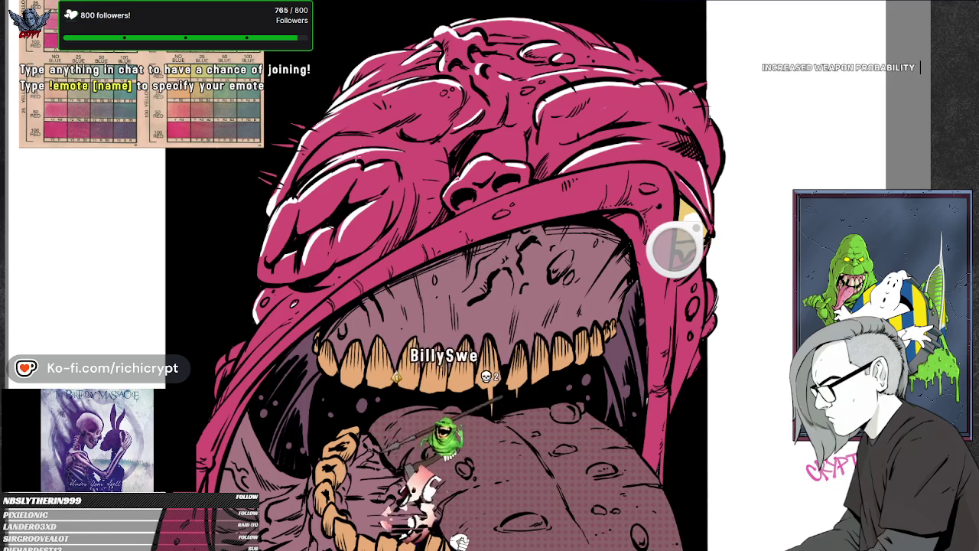
scroll(525, 158, "down", 5)
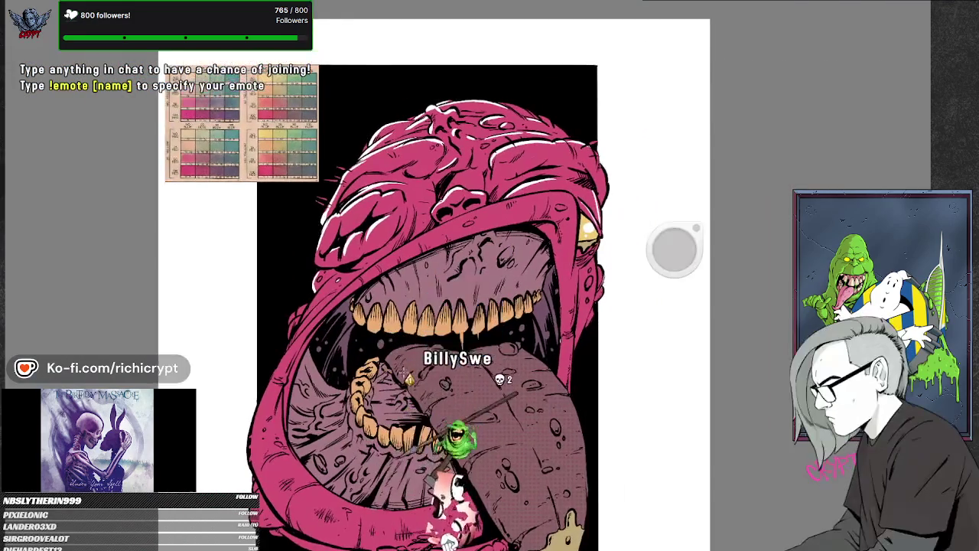
Paint a long white highlight stroke along the pink upper lip.
scroll(468, 279, "up", 3)
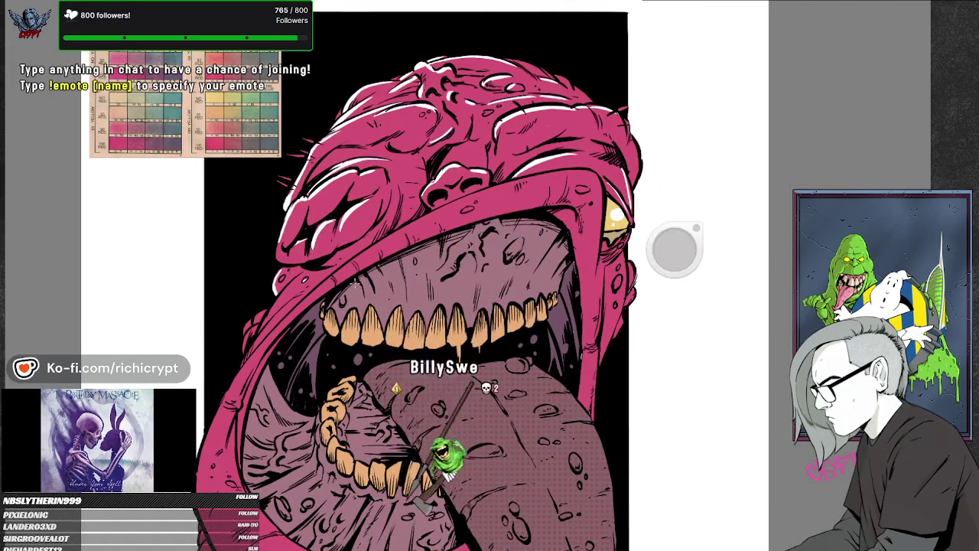
left_click_drag(321, 292, 558, 182)
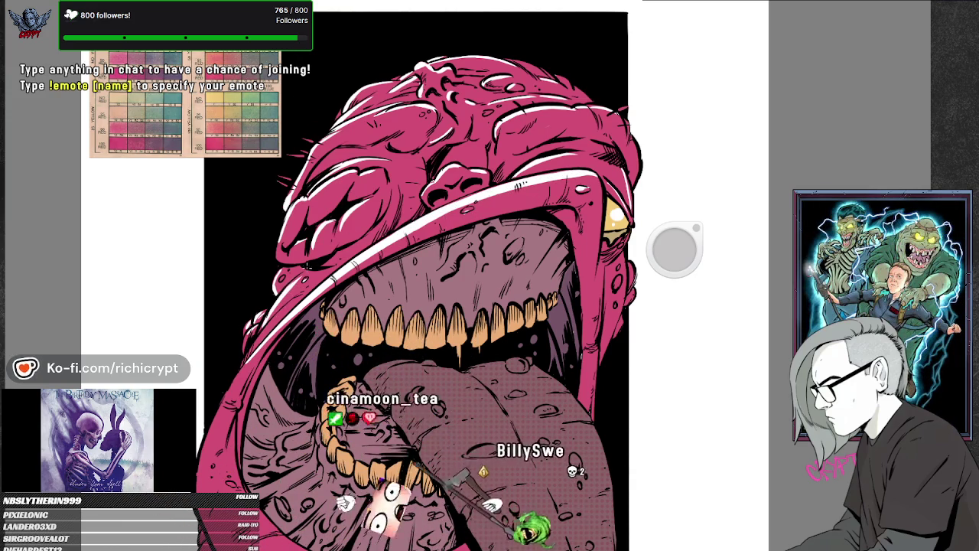
scroll(507, 282, "down", 2)
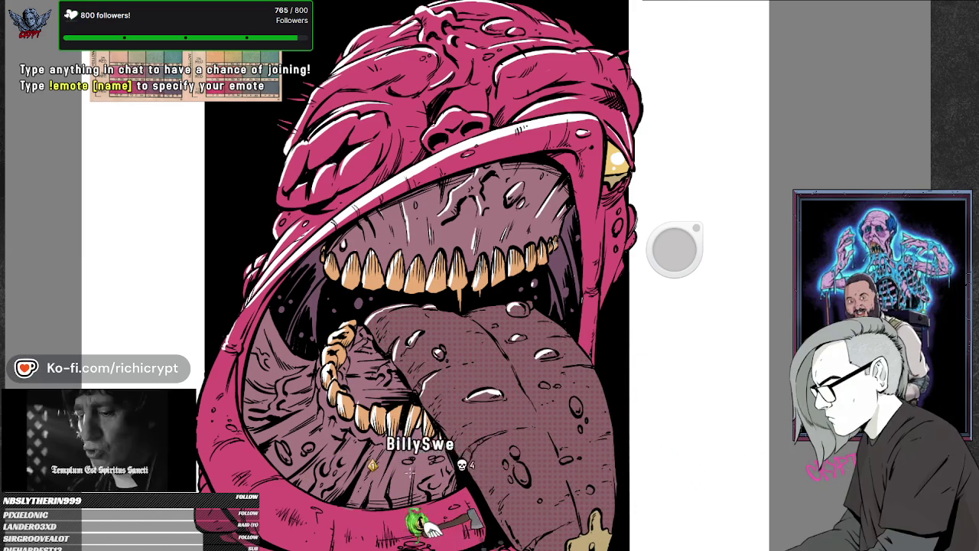
Pan down to bring the lower tongue and its dripping tip into view.
left_click_drag(563, 416, 563, 316)
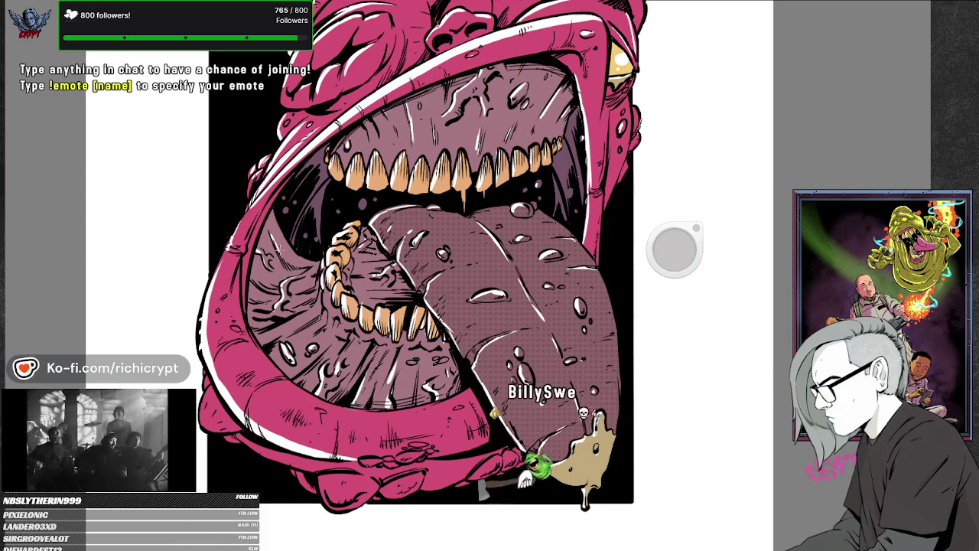
left_click(467, 276)
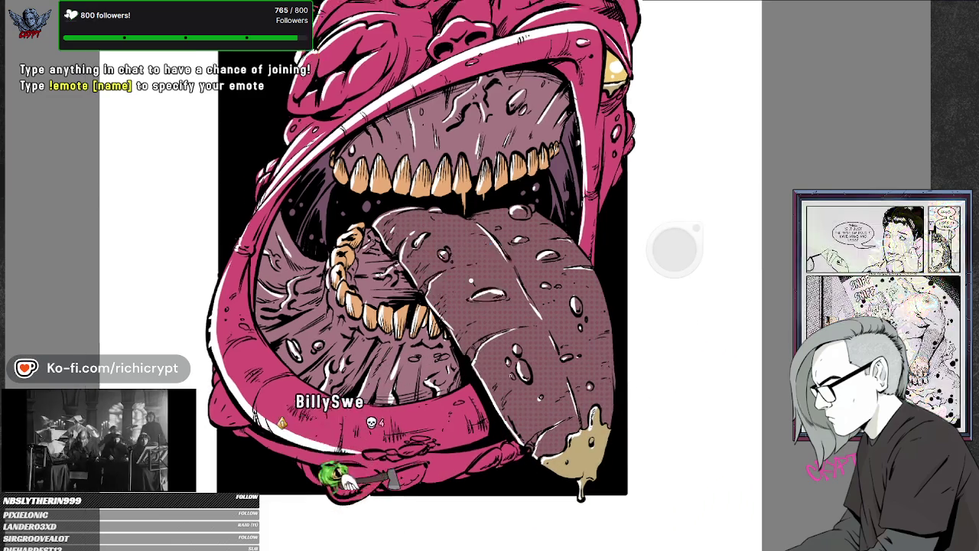
left_click_drag(467, 275, 446, 386)
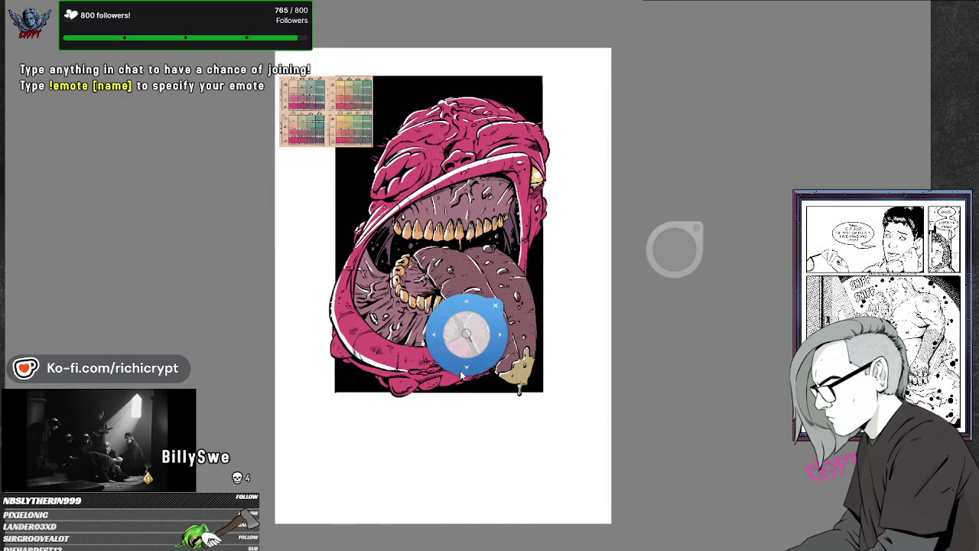
left_click_drag(467, 337, 497, 297)
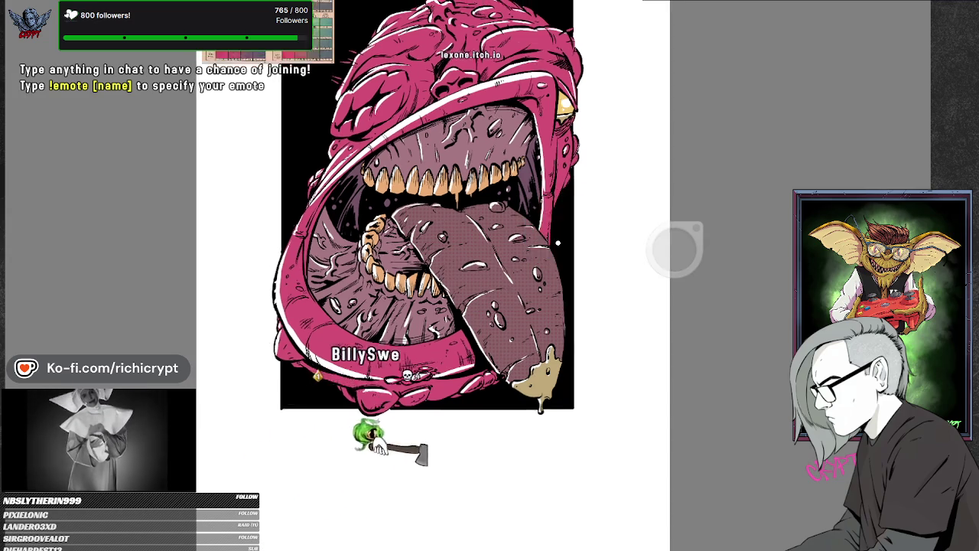
scroll(428, 276, "down", 3)
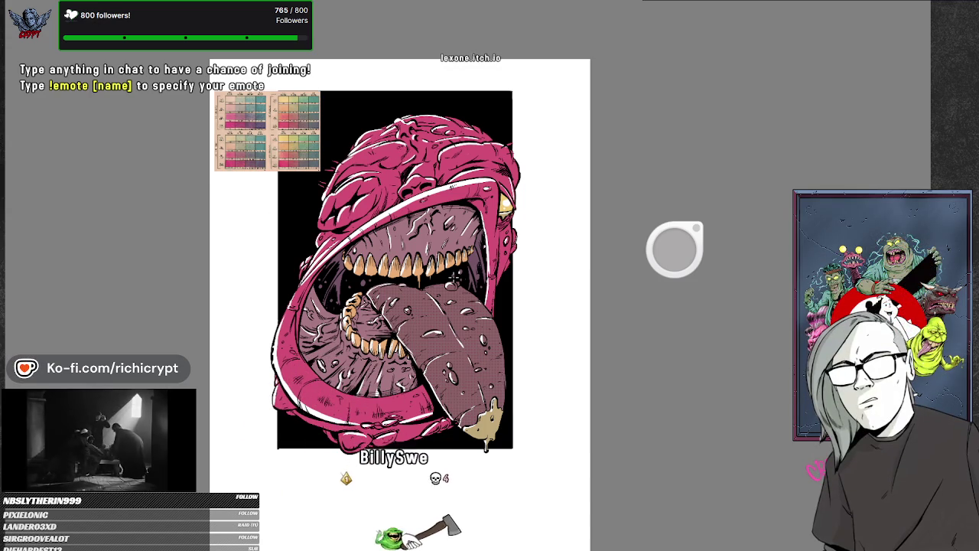
scroll(482, 228, "up", 2)
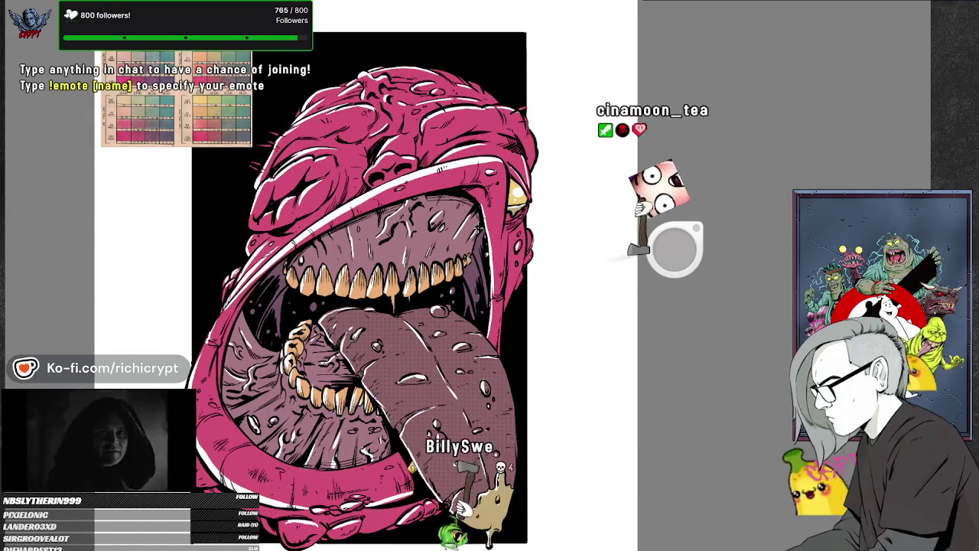
scroll(490, 331, "down", 1)
scroll(543, 477, "up", 1)
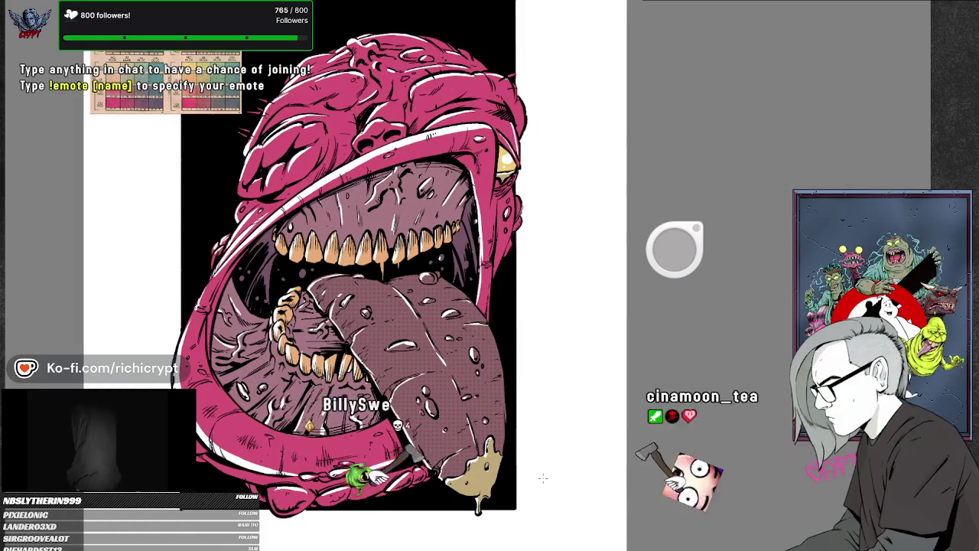